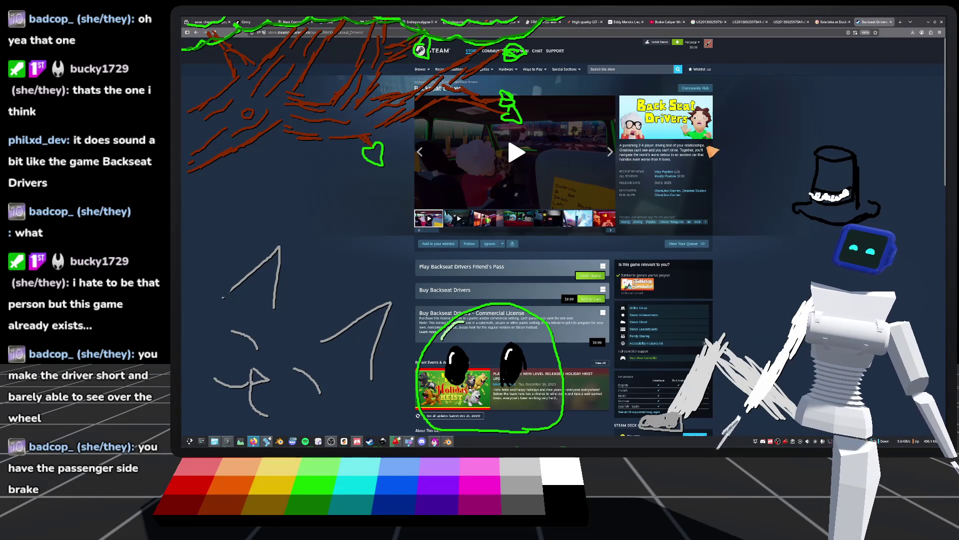
# Play the Backseat Drivers trailer full screen, skip ahead twice, then exit and re-enter full screen
pyautogui.click(597, 159)
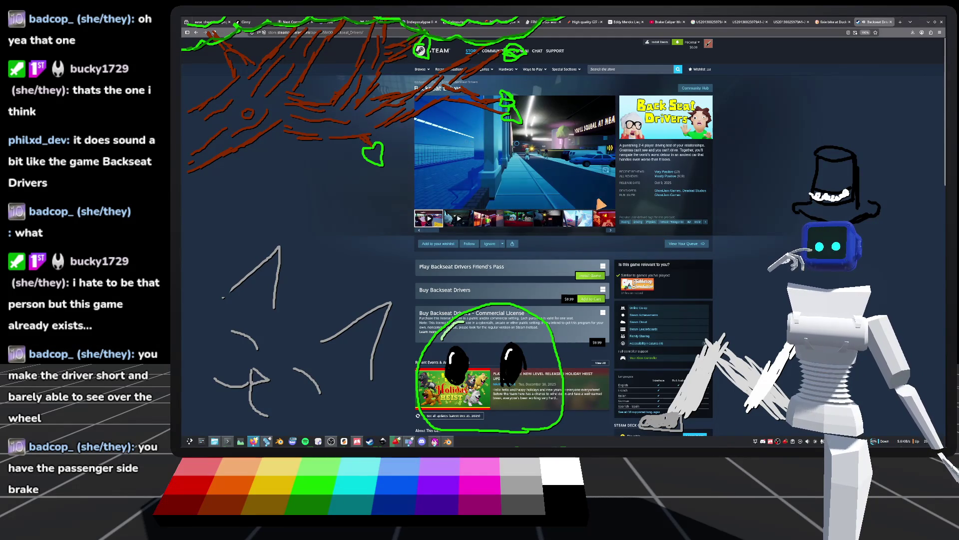
pyautogui.click(610, 203)
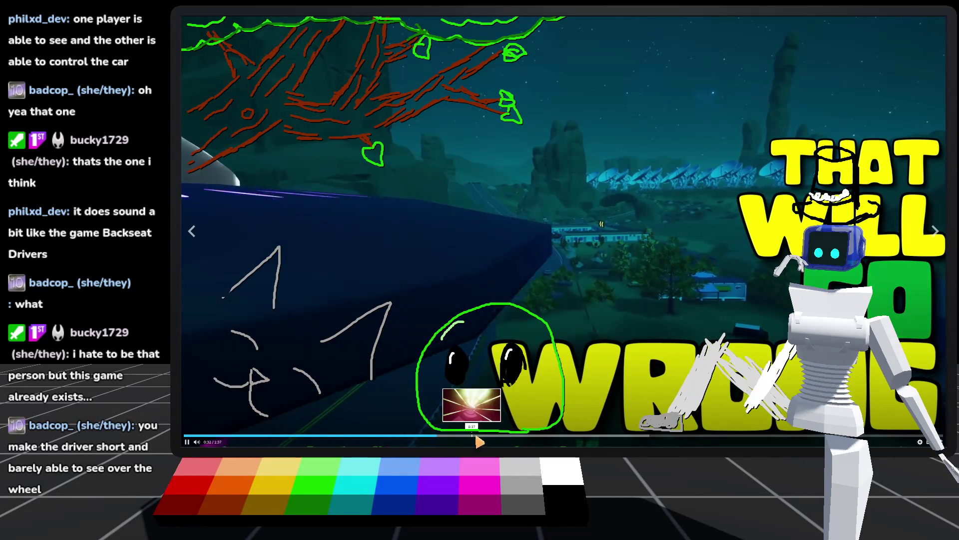
pyautogui.click(498, 436)
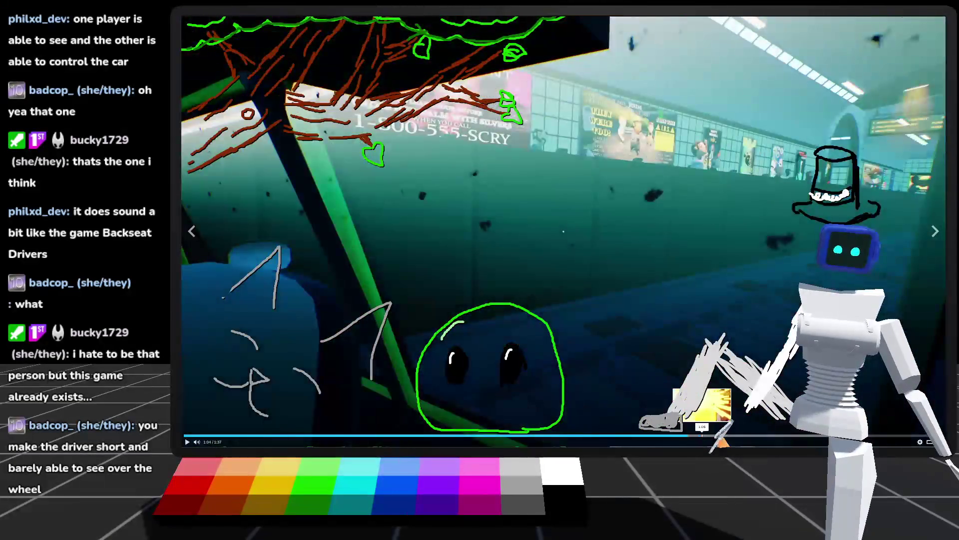
pyautogui.click(693, 439)
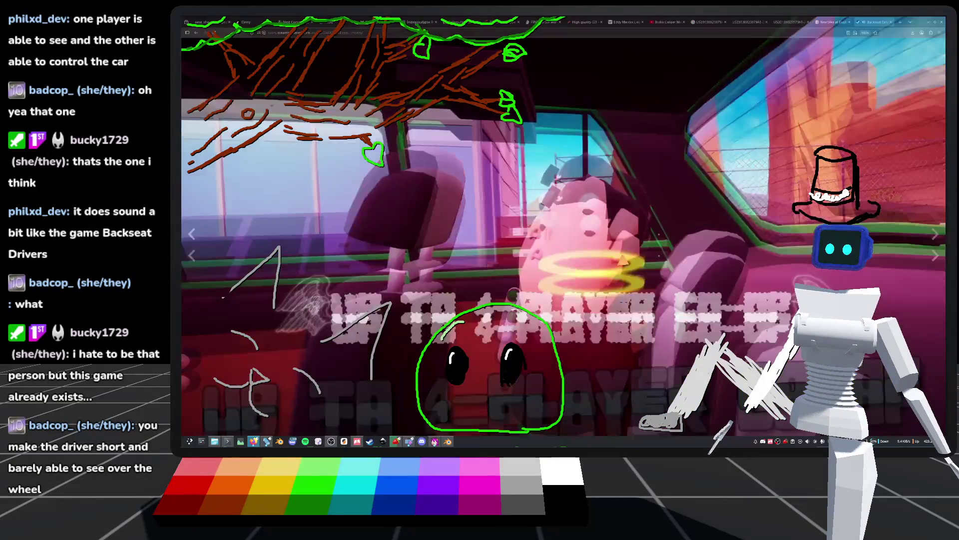
pyautogui.press('Escape')
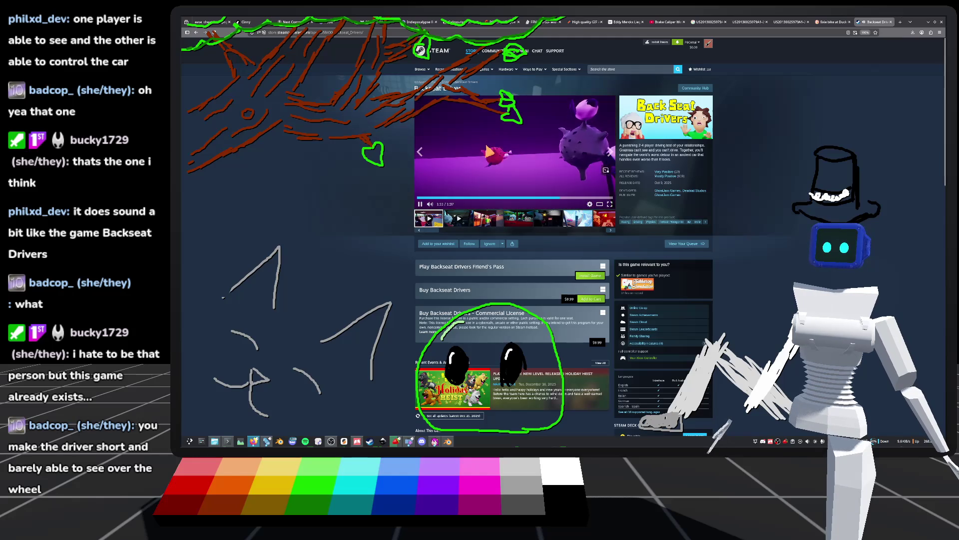
pyautogui.click(610, 204)
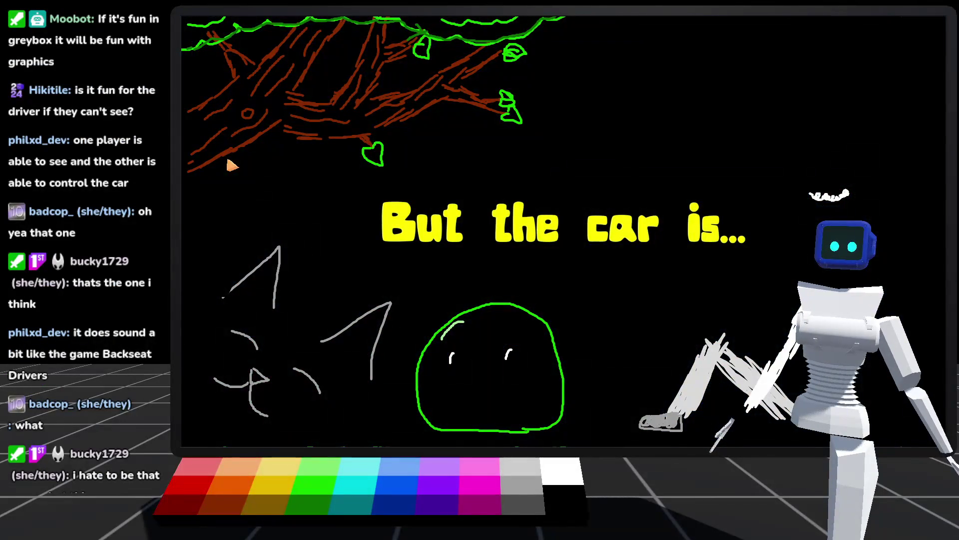
# Exit full screen, view the dark car-interior screenshot, and scroll the store page down and back
pyautogui.moveTo(346, 142)
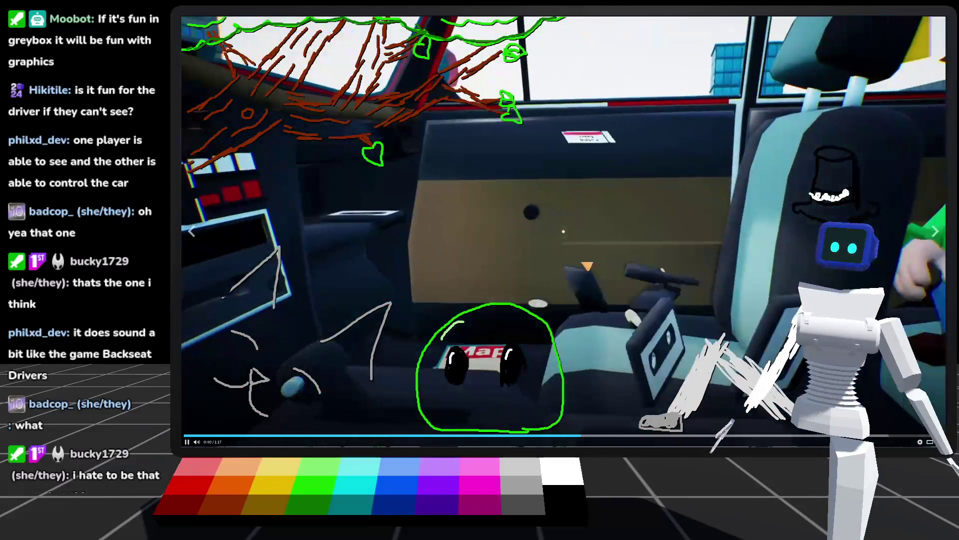
pyautogui.press('Escape')
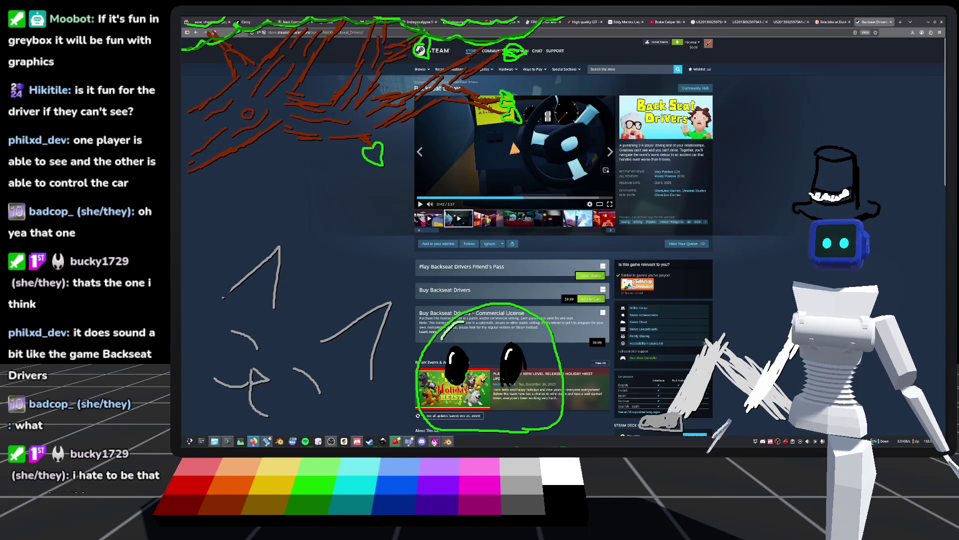
pyautogui.click(582, 220)
pyautogui.click(557, 220)
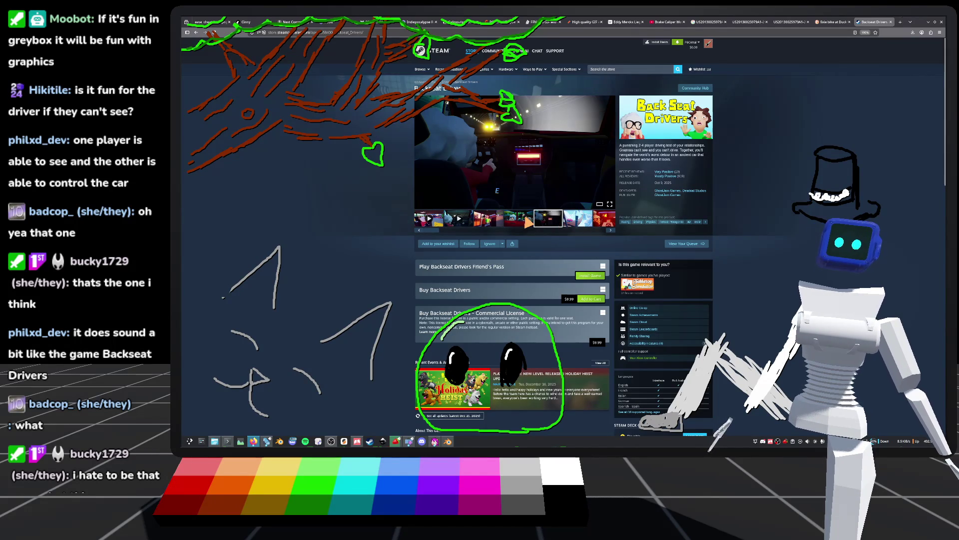
pyautogui.scroll(-2, 394, 216)
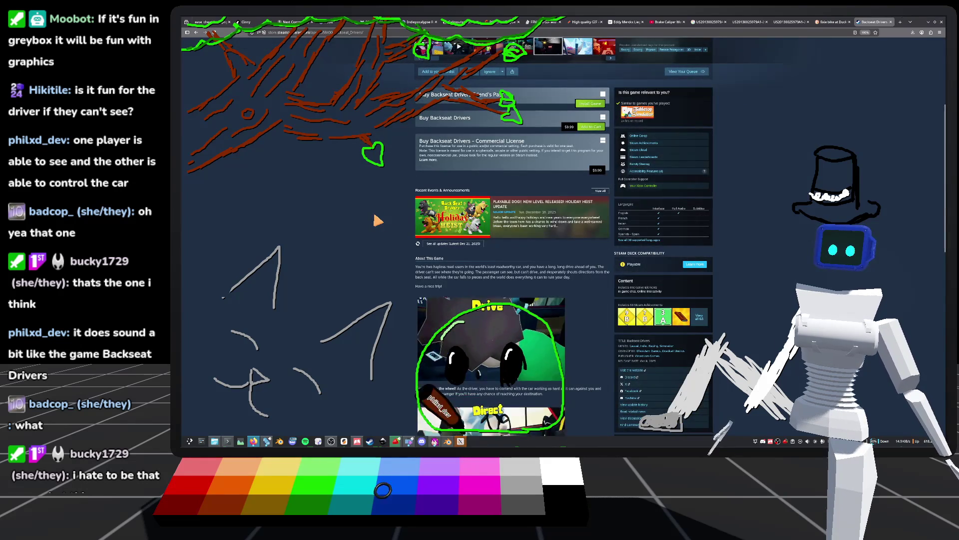
pyautogui.scroll(2, 378, 220)
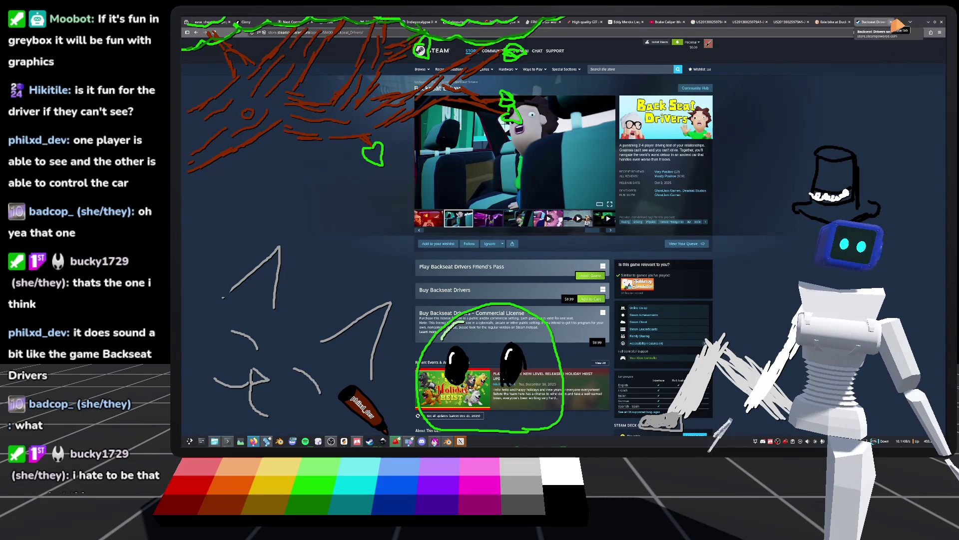
# Close the Backseat Drivers tab and switch to the Blender bike model window
pyautogui.click(894, 22)
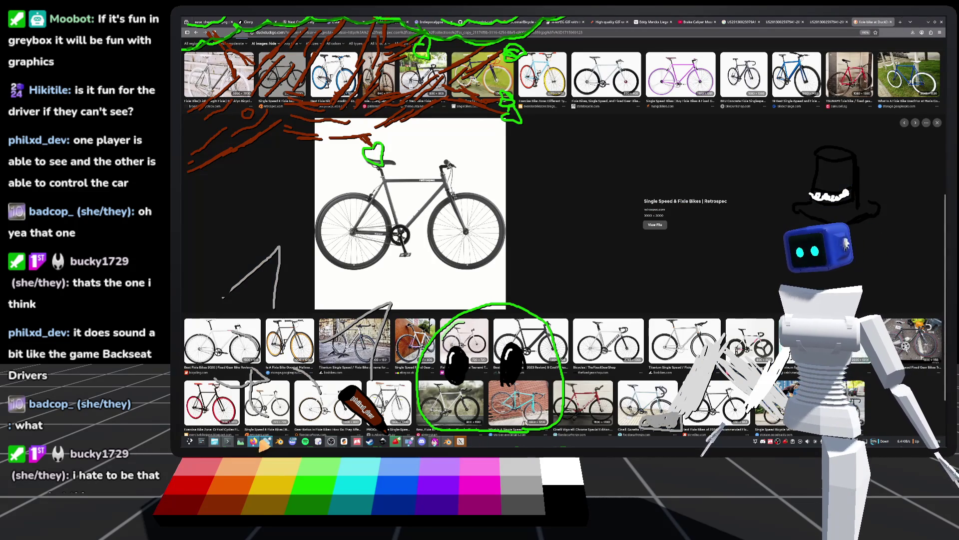
pyautogui.moveTo(267, 445)
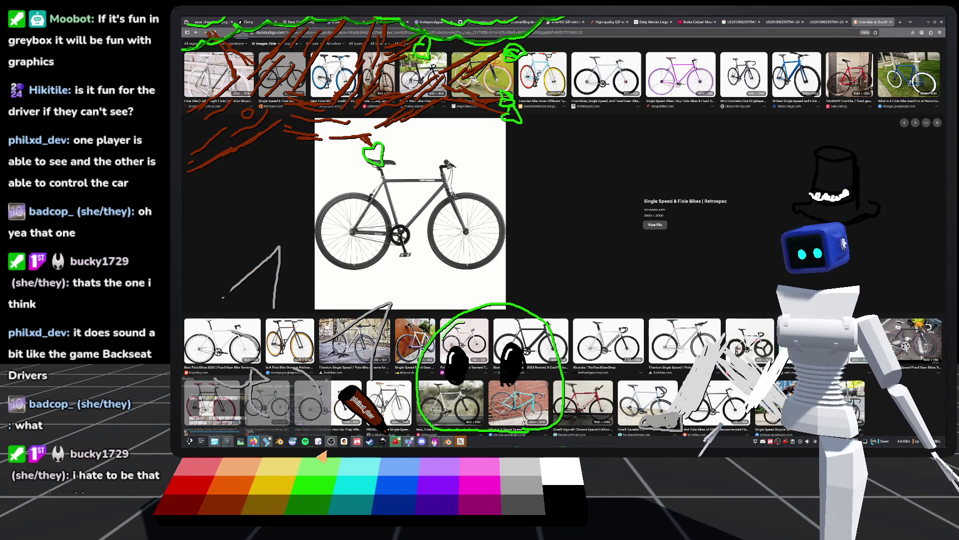
pyautogui.click(447, 441)
pyautogui.scroll(5, 563, 287)
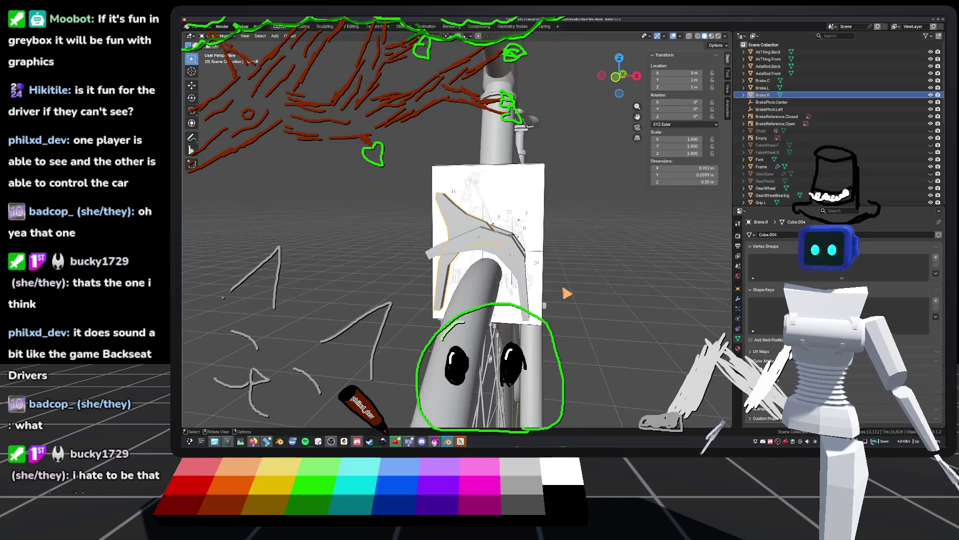
# Zoom in on the brake, select the Brake.C caliper piece, and orbit around it closely
pyautogui.scroll(3, 563, 287)
pyautogui.moveTo(563, 287); pyautogui.dragTo(495, 287, button='middle')
pyautogui.click(439, 244)
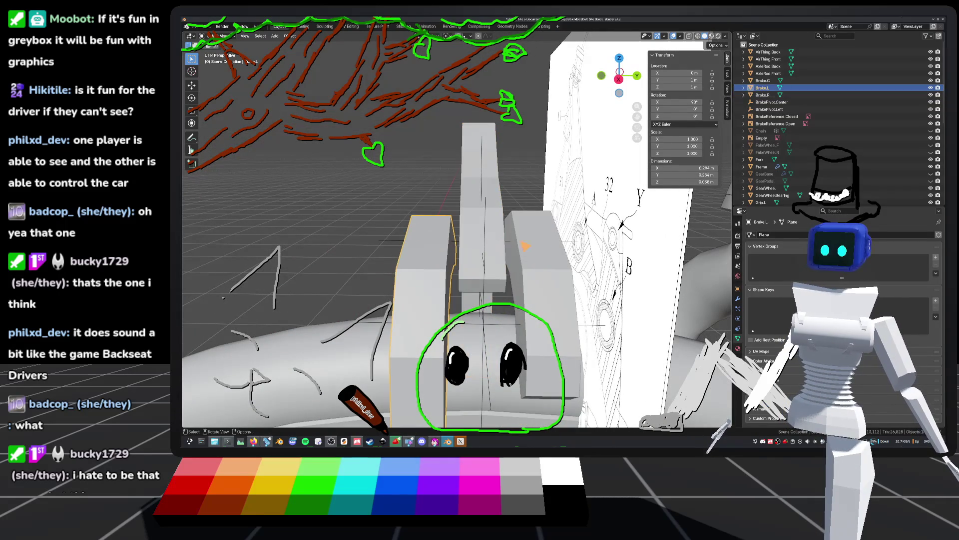
pyautogui.click(540, 252)
pyautogui.moveTo(540, 252)
pyautogui.mouseDown(button='middle')
pyautogui.moveTo(527, 256)
pyautogui.moveTo(578, 251)
pyautogui.moveTo(510, 256)
pyautogui.mouseUp(button='middle')
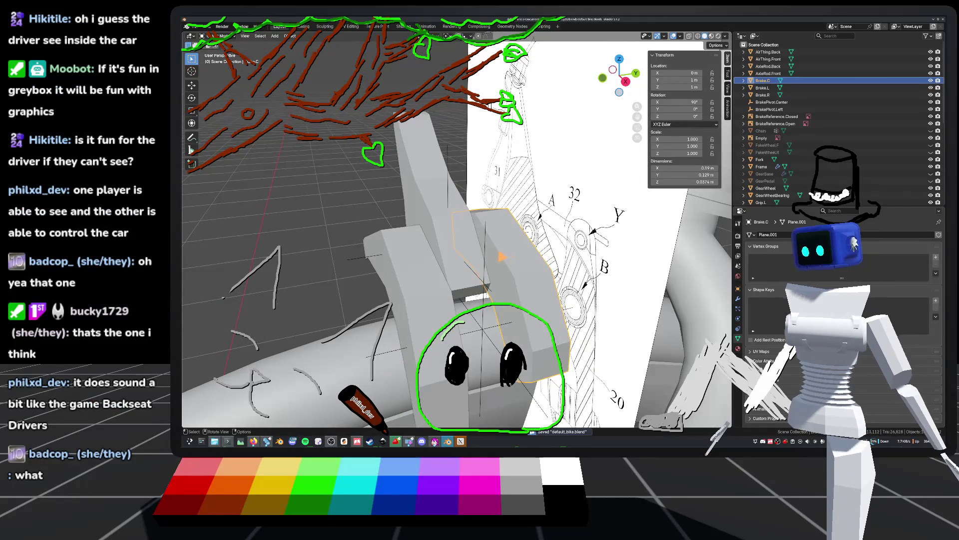
pyautogui.moveTo(449, 249)
pyautogui.mouseDown(button='middle')
pyautogui.moveTo(480, 247)
pyautogui.moveTo(442, 246)
pyautogui.mouseUp(button='middle')
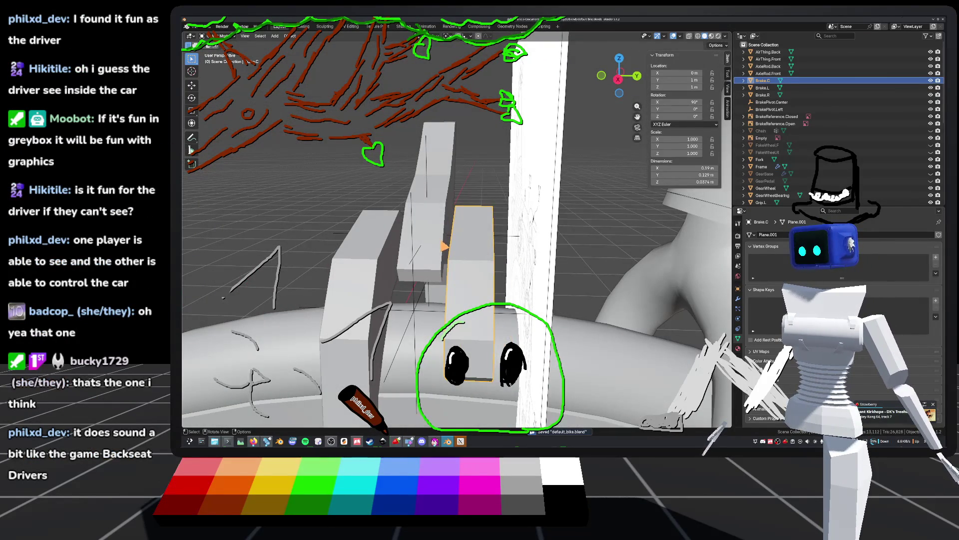
pyautogui.moveTo(210, 190)
pyautogui.mouseDown(button='middle')
pyautogui.moveTo(336, 184)
pyautogui.moveTo(490, 158)
pyautogui.moveTo(457, 154)
pyautogui.moveTo(547, 102)
pyautogui.mouseUp(button='middle')
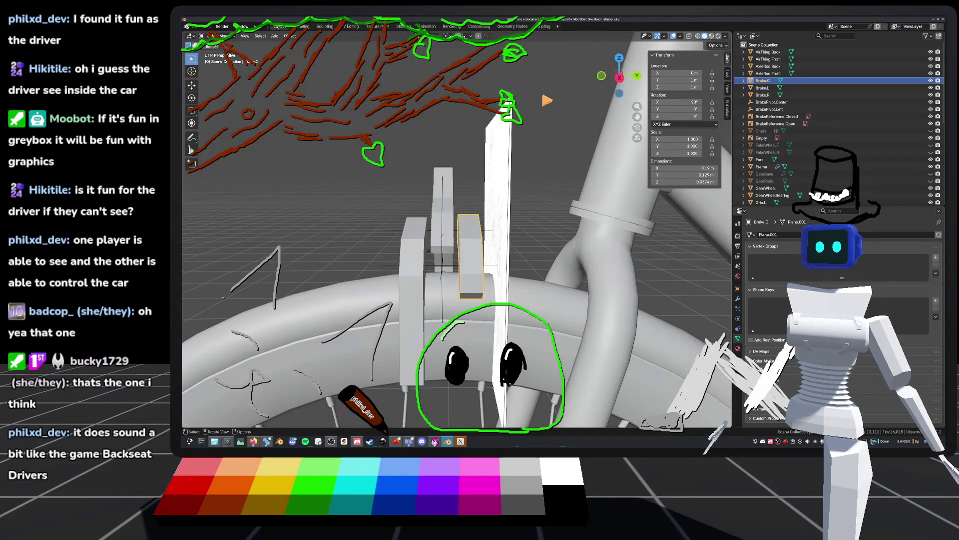
# Orbit from above and around to compare Brake.C with the reference drawing, frame and wheel
pyautogui.scroll(4, 619, 87)
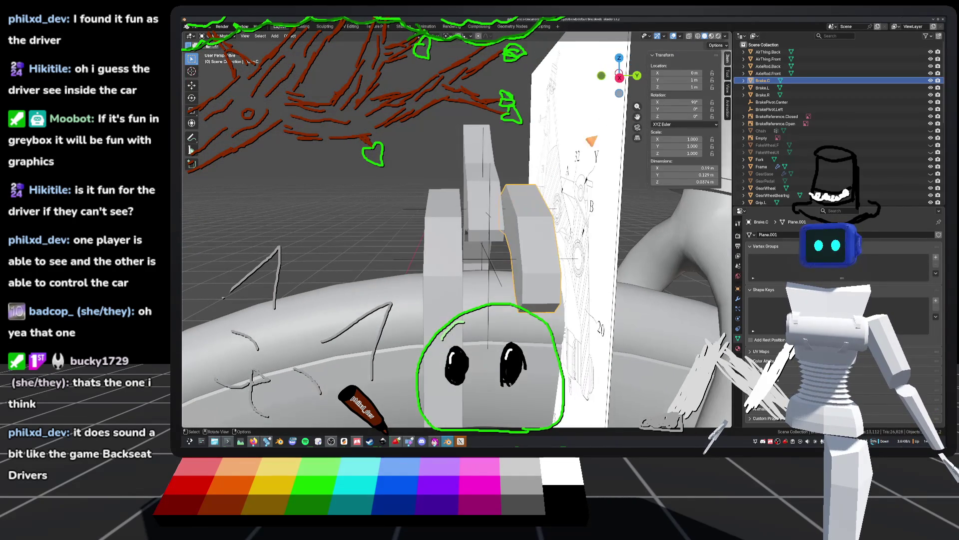
pyautogui.moveTo(622, 89)
pyautogui.mouseDown(button='middle')
pyautogui.moveTo(506, 187)
pyautogui.moveTo(524, 250)
pyautogui.moveTo(591, 243)
pyautogui.moveTo(621, 136)
pyautogui.mouseUp(button='middle')
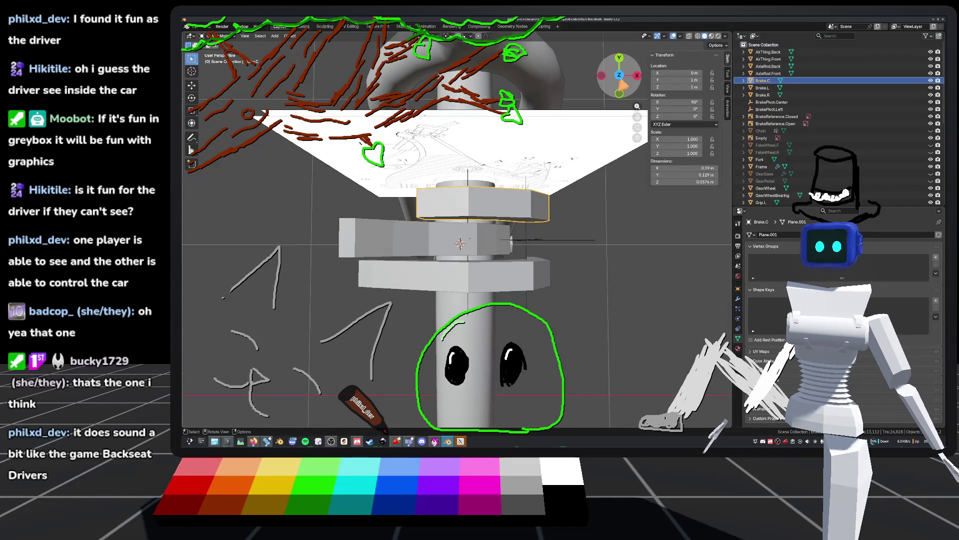
pyautogui.moveTo(619, 87); pyautogui.dragTo(534, 185, button='middle')
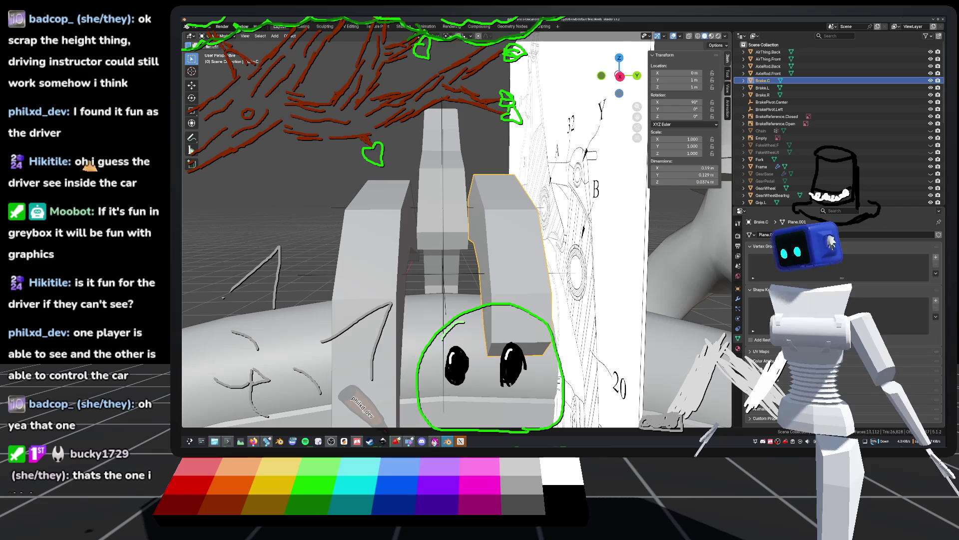
pyautogui.moveTo(535, 185); pyautogui.dragTo(570, 193, button='middle')
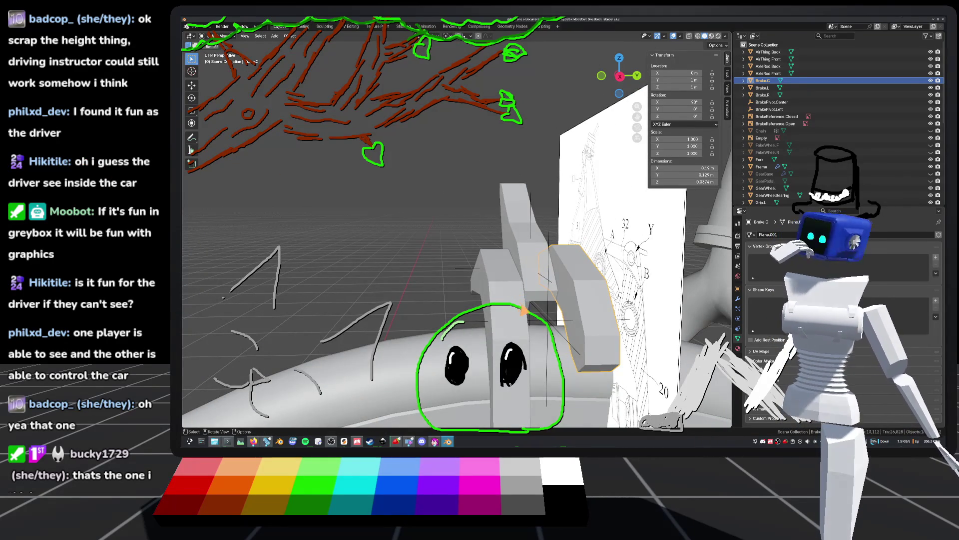
pyautogui.moveTo(512, 302)
pyautogui.mouseDown(button='middle')
pyautogui.moveTo(539, 291)
pyautogui.moveTo(522, 299)
pyautogui.moveTo(531, 300)
pyautogui.mouseUp(button='middle')
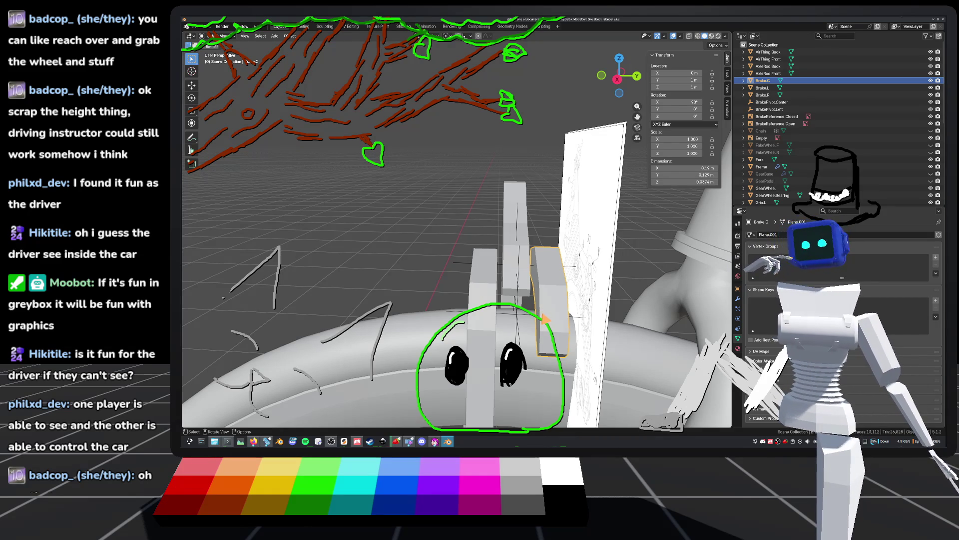
pyautogui.moveTo(545, 317)
pyautogui.mouseDown(button='middle')
pyautogui.moveTo(533, 323)
pyautogui.moveTo(534, 308)
pyautogui.mouseUp(button='middle')
pyautogui.moveTo(534, 309); pyautogui.dragTo(439, 315, button='middle')
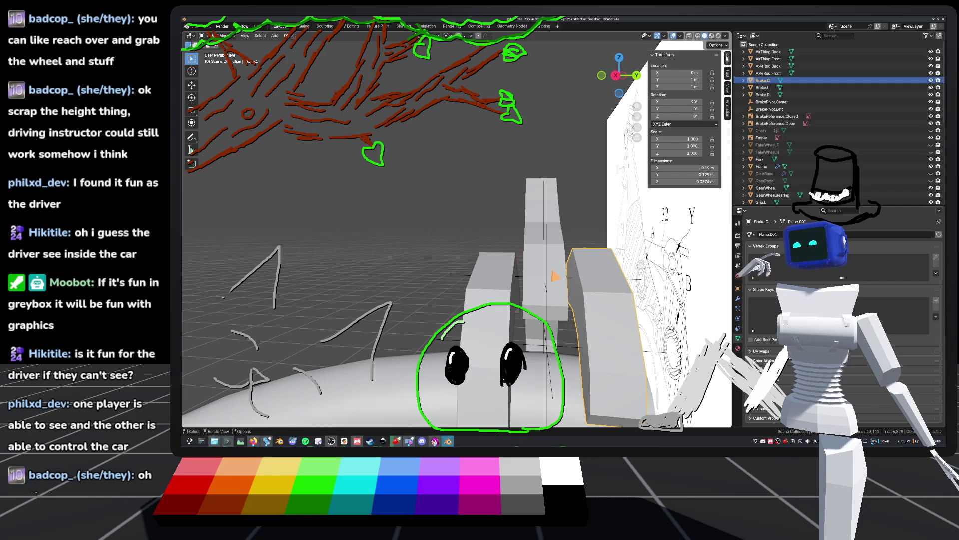
pyautogui.scroll(-5, 456, 230)
pyautogui.moveTo(457, 230); pyautogui.dragTo(462, 231, button='middle')
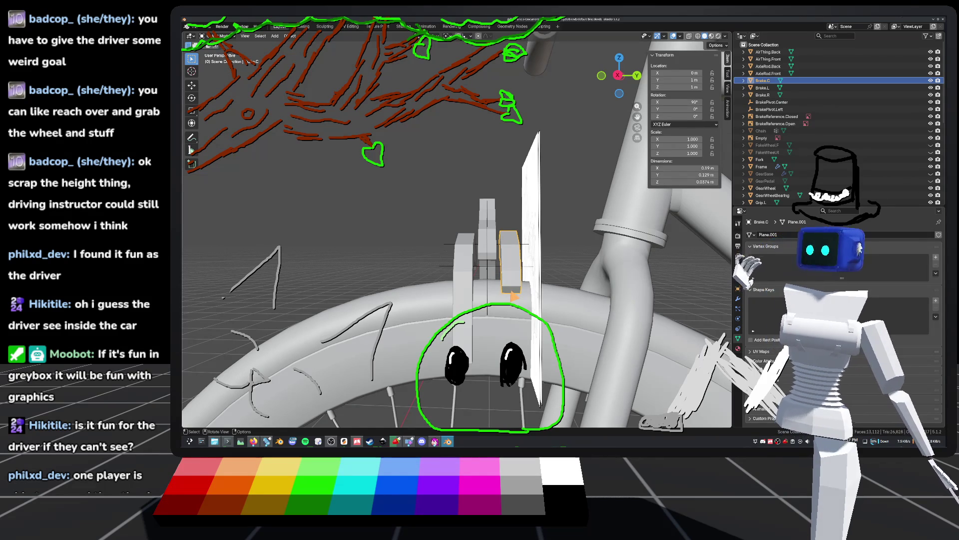
# Save default_bike.blend, select the thin Brake.R plate, show wireframe shading, and enter Edit Mode
pyautogui.hotkey('ctrl', 's')
pyautogui.moveTo(457, 235); pyautogui.dragTo(445, 242, button='middle')
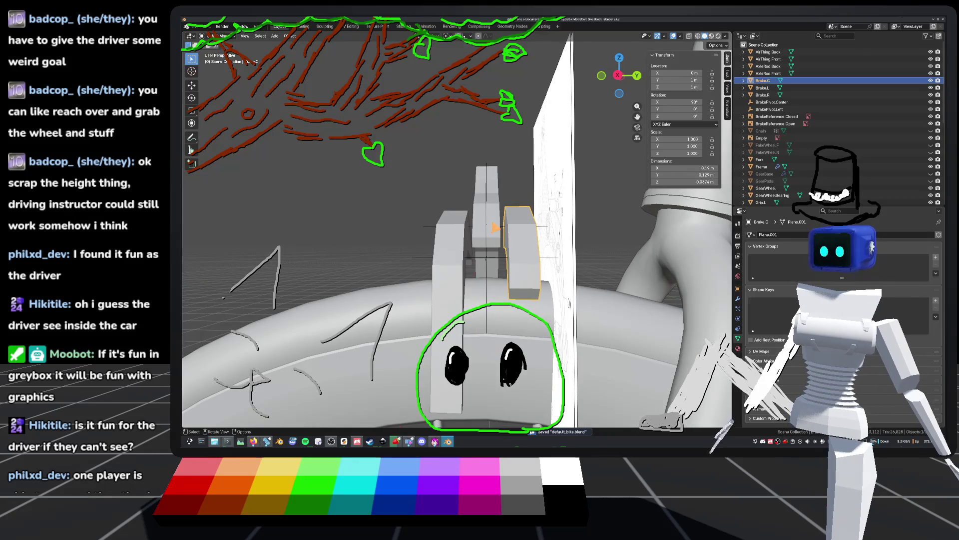
pyautogui.click(494, 228)
pyautogui.moveTo(520, 203)
pyautogui.mouseDown(button='middle')
pyautogui.moveTo(502, 207)
pyautogui.moveTo(547, 218)
pyautogui.moveTo(582, 198)
pyautogui.moveTo(625, 202)
pyautogui.moveTo(534, 198)
pyautogui.moveTo(543, 207)
pyautogui.mouseUp(button='middle')
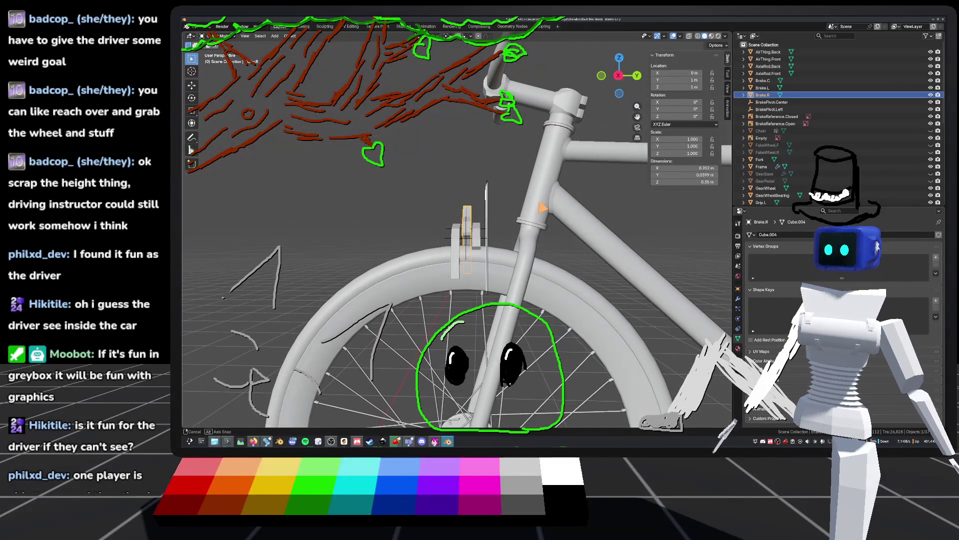
pyautogui.click(698, 36)
pyautogui.scroll(4, 539, 262)
pyautogui.moveTo(538, 262)
pyautogui.mouseDown(button='middle')
pyautogui.moveTo(683, 253)
pyautogui.moveTo(704, 268)
pyautogui.moveTo(700, 240)
pyautogui.moveTo(203, 265)
pyautogui.moveTo(670, 250)
pyautogui.moveTo(614, 203)
pyautogui.moveTo(567, 235)
pyautogui.moveTo(589, 208)
pyautogui.moveTo(610, 215)
pyautogui.moveTo(587, 212)
pyautogui.moveTo(589, 178)
pyautogui.mouseUp(button='middle')
pyautogui.press('Tab')
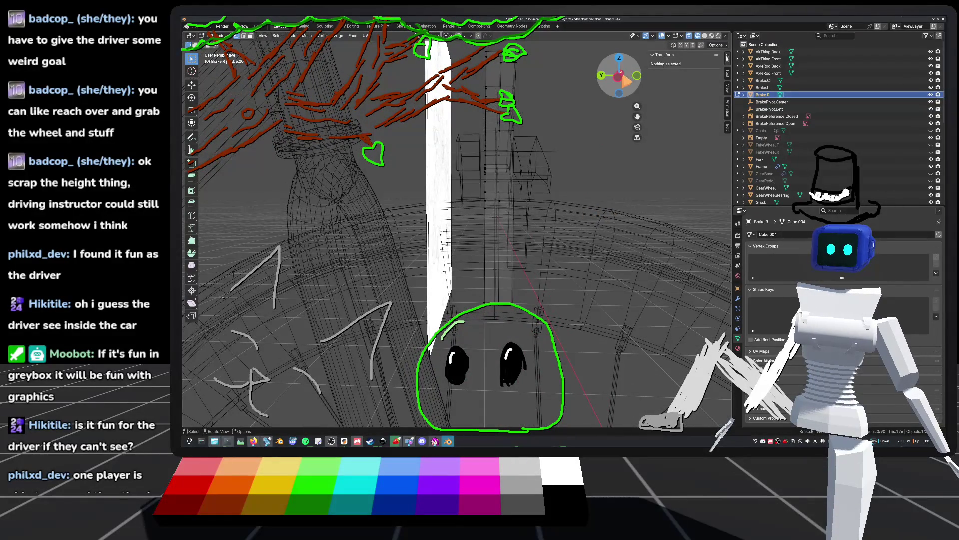
# Select the tall Brake.R arm faces, checking them from side, front and perspective views
pyautogui.click(626, 78)
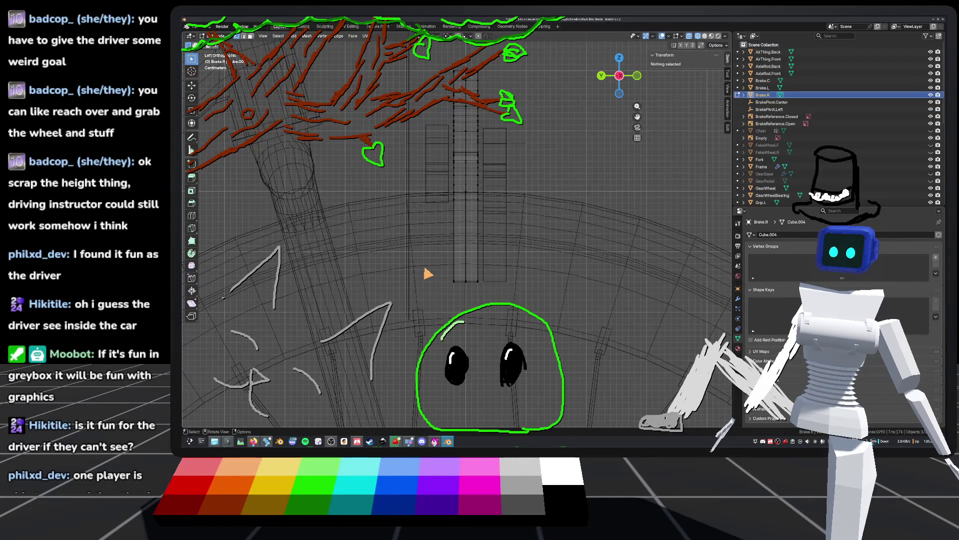
pyautogui.click(465, 274)
pyautogui.scroll(2, 491, 264)
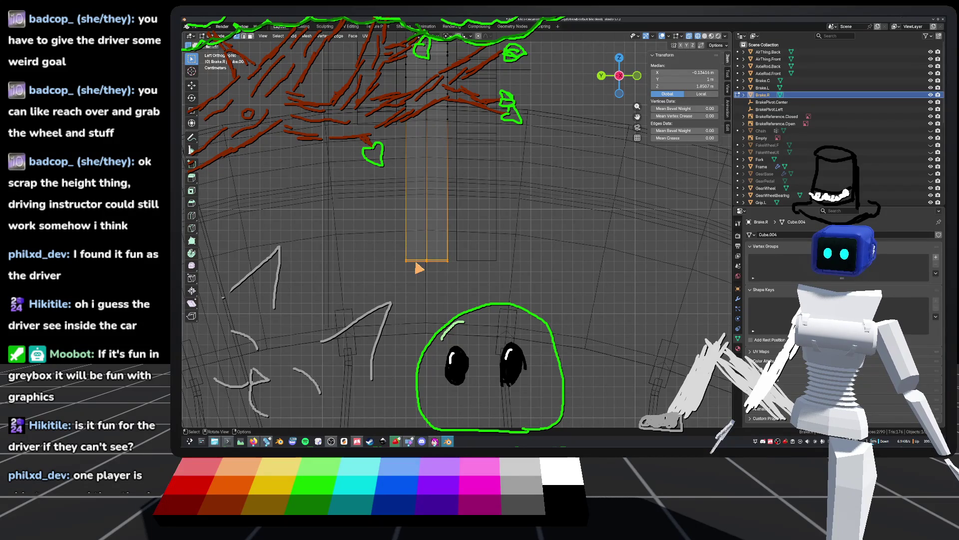
pyautogui.moveTo(353, 382)
pyautogui.mouseDown(button='middle')
pyautogui.moveTo(515, 247)
pyautogui.moveTo(458, 250)
pyautogui.mouseUp(button='middle')
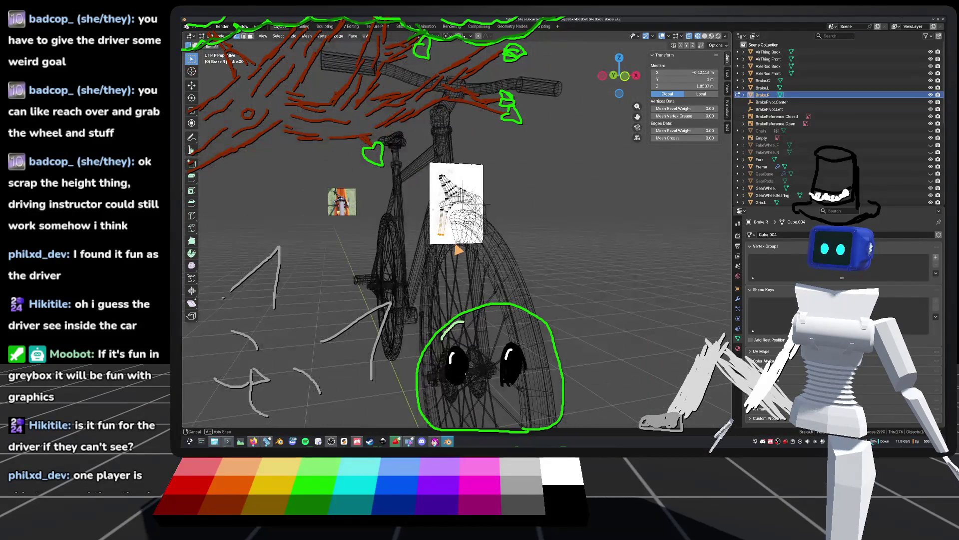
pyautogui.click(625, 76)
pyautogui.scroll(4, 486, 232)
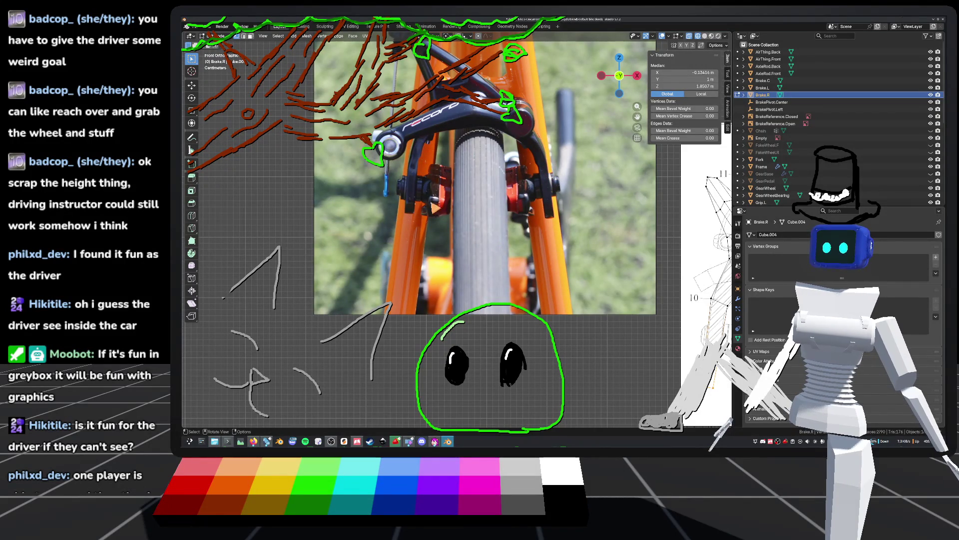
pyautogui.moveTo(694, 267)
pyautogui.mouseDown(button='middle')
pyautogui.moveTo(571, 229)
pyautogui.moveTo(537, 199)
pyautogui.moveTo(530, 231)
pyautogui.mouseUp(button='middle')
pyautogui.scroll(-3, 531, 231)
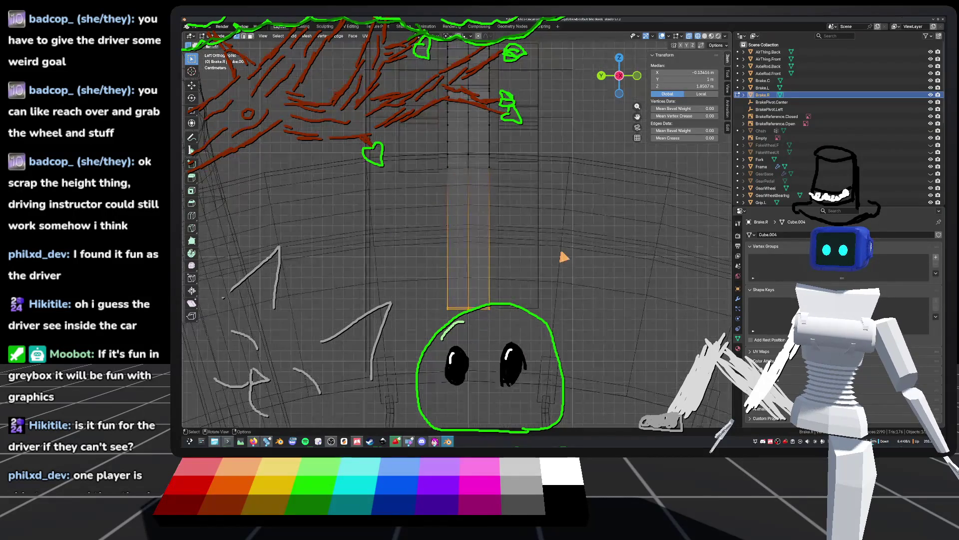
# Move the selected Brake.R edges along Y, save, and leave Edit Mode
pyautogui.press('g')
pyautogui.press('y')
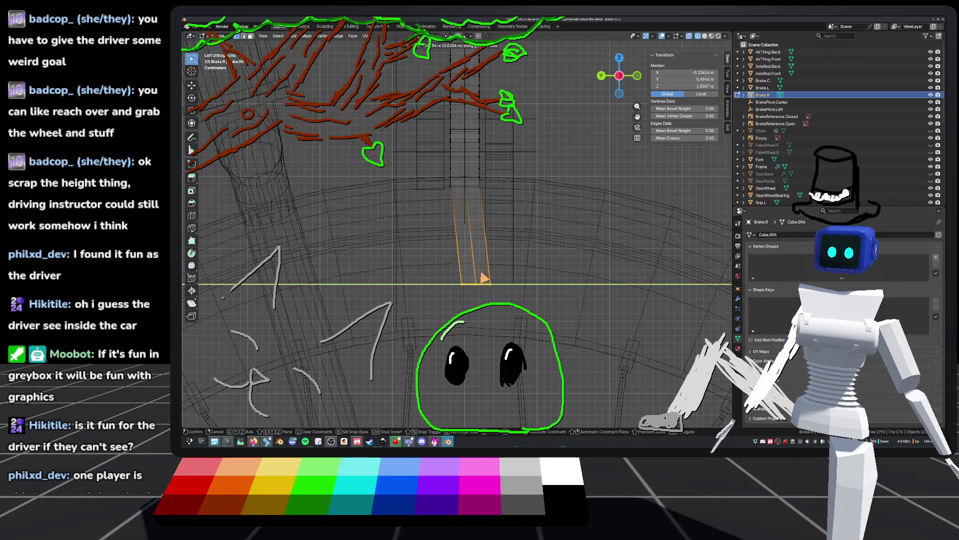
pyautogui.click(484, 278)
pyautogui.hotkey('ctrl', 's')
pyautogui.press('Tab')
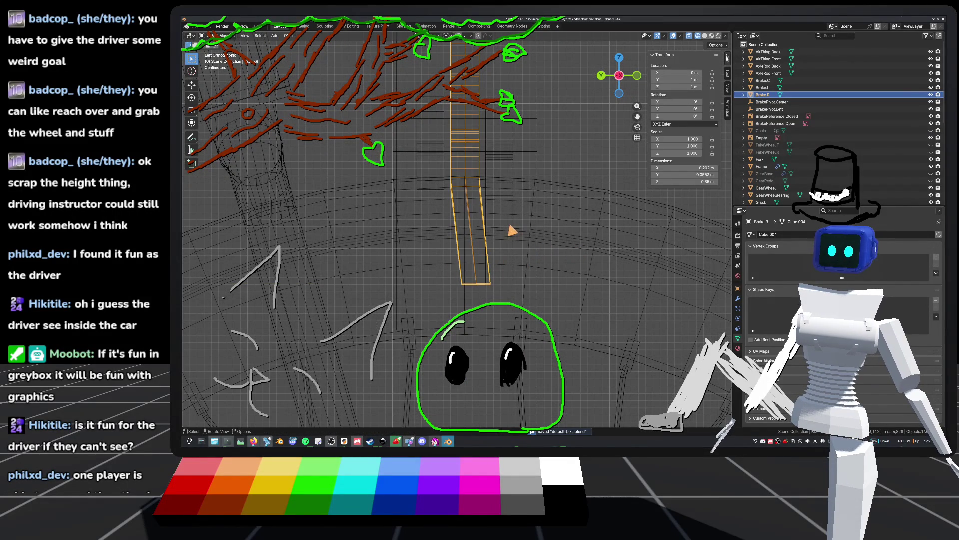
pyautogui.click(512, 230)
# Shift the Brake.L vertices 0.03 m along Y and save the file
pyautogui.click(514, 230)
pyautogui.press('KP_Decimal')
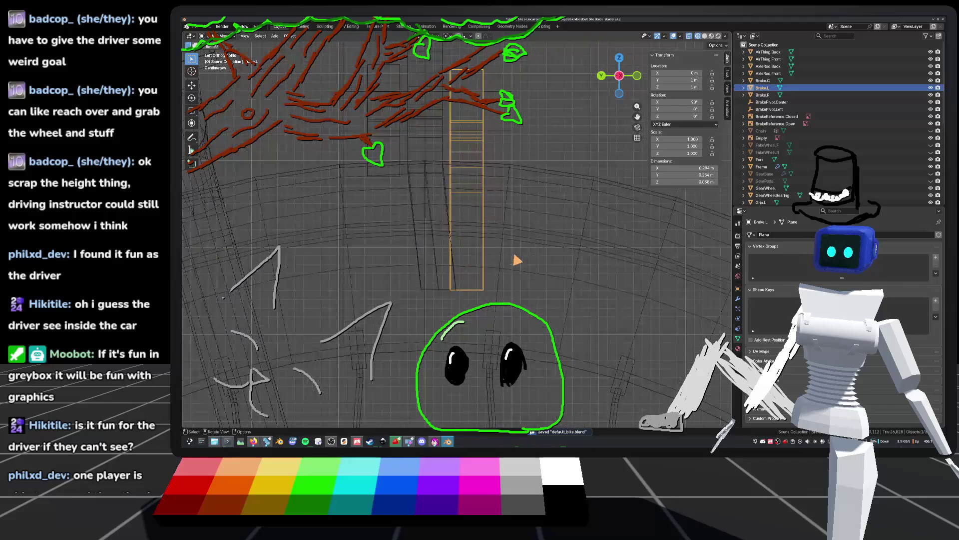
pyautogui.press('Tab')
pyautogui.click(430, 285)
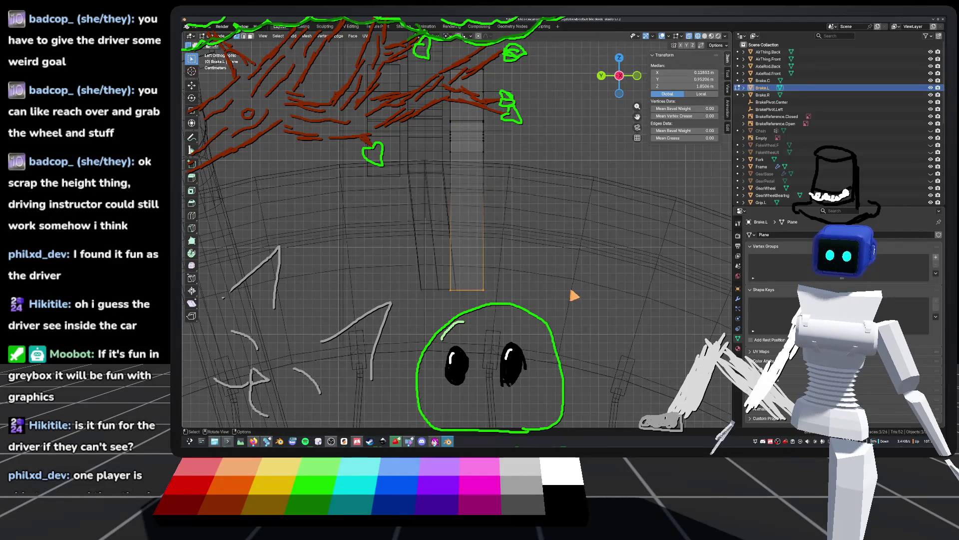
pyautogui.press('g')
pyautogui.press('y')
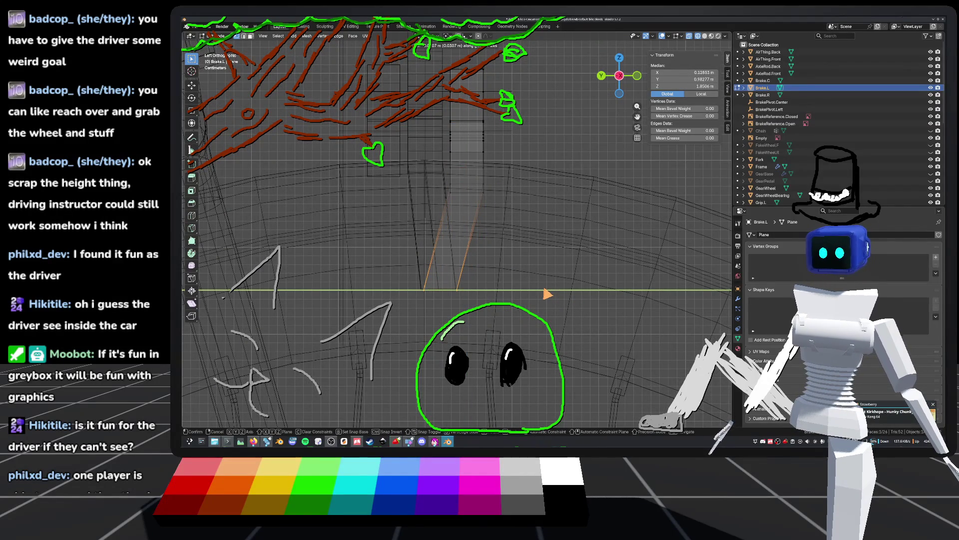
pyautogui.click(547, 293)
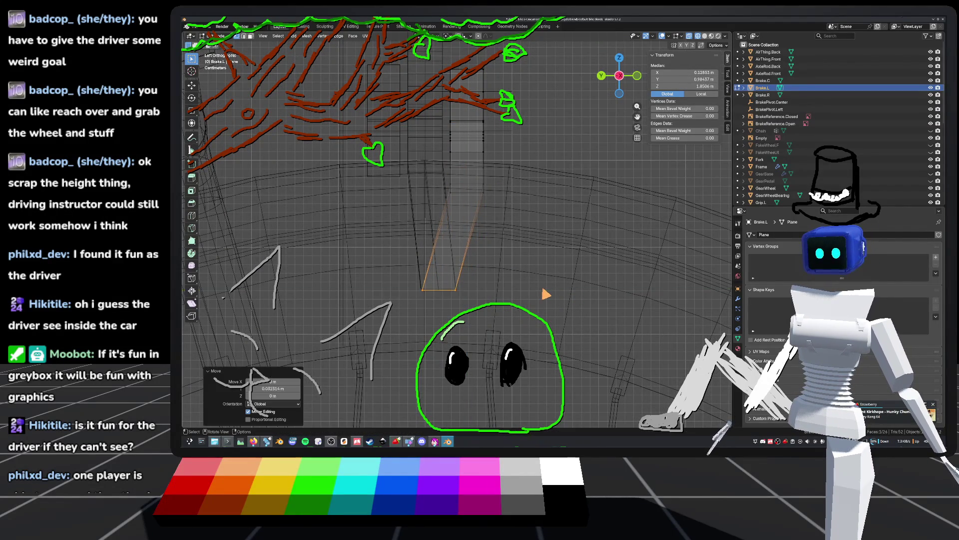
pyautogui.scroll(2, 547, 288)
pyautogui.hotkey('ctrl', 's')
pyautogui.press('Tab')
pyautogui.hotkey('alt', 'a')
# Select Brake.R, Brake.L and Brake.C together and select all their vertices in Edit Mode
pyautogui.keyDown('shift'); pyautogui.moveTo(498, 231); pyautogui.dragTo(549, 253, button='middle'); pyautogui.keyUp('shift')
pyautogui.moveTo(516, 223)
pyautogui.keyDown('shift'); pyautogui.mouseDown(button='middle')
pyautogui.moveTo(490, 257)
pyautogui.moveTo(472, 252)
pyautogui.moveTo(460, 199)
pyautogui.moveTo(456, 225)
pyautogui.moveTo(481, 224)
pyautogui.mouseUp(button='middle'); pyautogui.keyUp('shift')
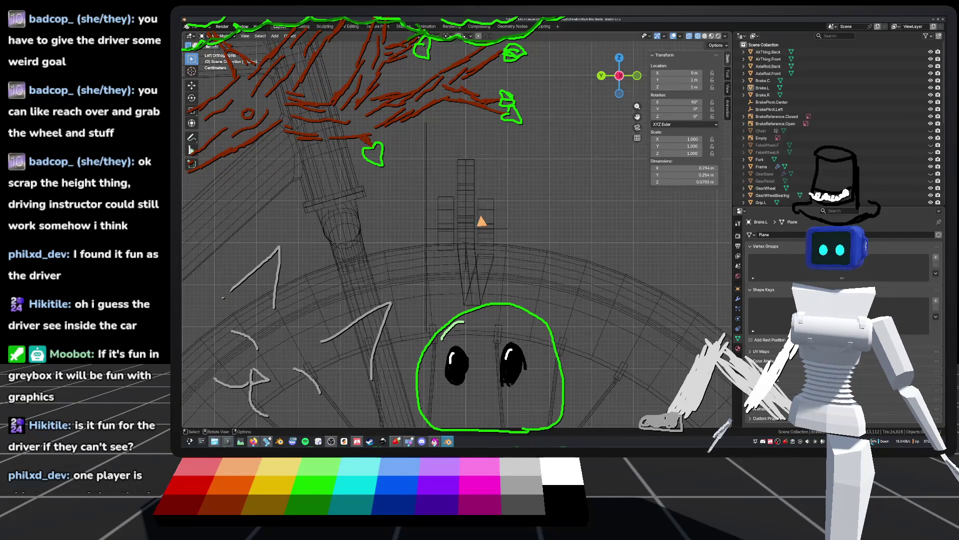
pyautogui.click(488, 215)
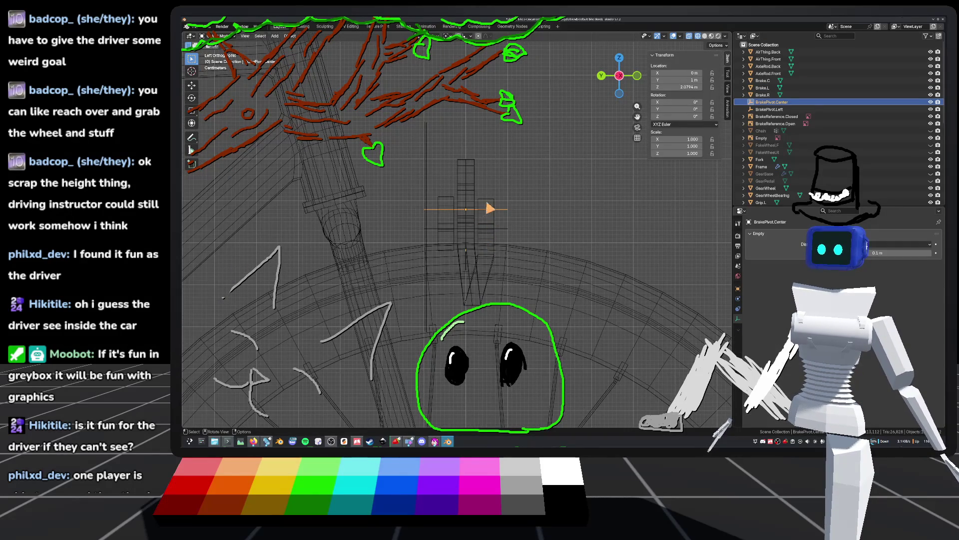
pyautogui.click(486, 204)
pyautogui.keyDown('shift'); pyautogui.click(471, 190); pyautogui.keyUp('shift')
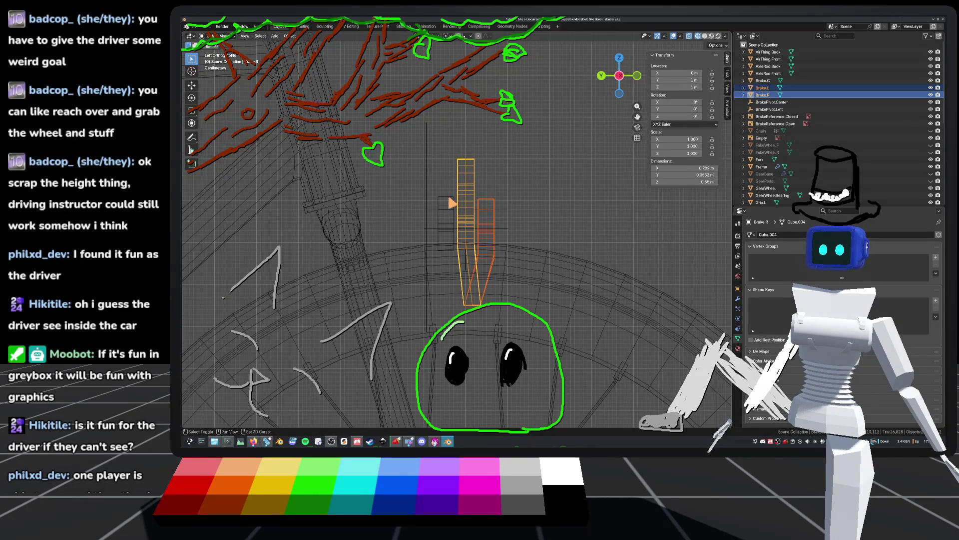
pyautogui.keyDown('shift'); pyautogui.click(450, 205); pyautogui.keyUp('shift')
pyautogui.press('Tab')
pyautogui.press('a')
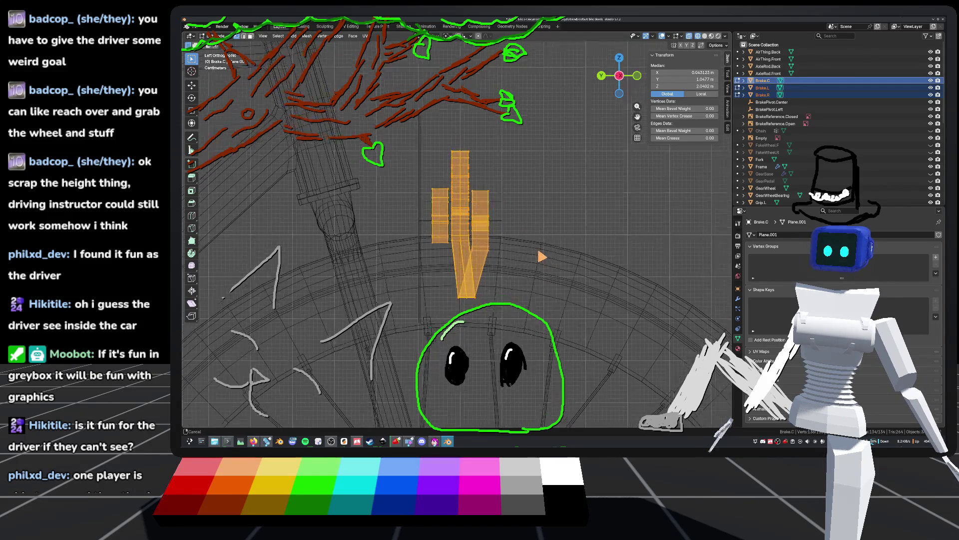
# Move all three brakes' geometry along Y, save, and leave Edit Mode
pyautogui.scroll(3, 543, 258)
pyautogui.scroll(2, 574, 206)
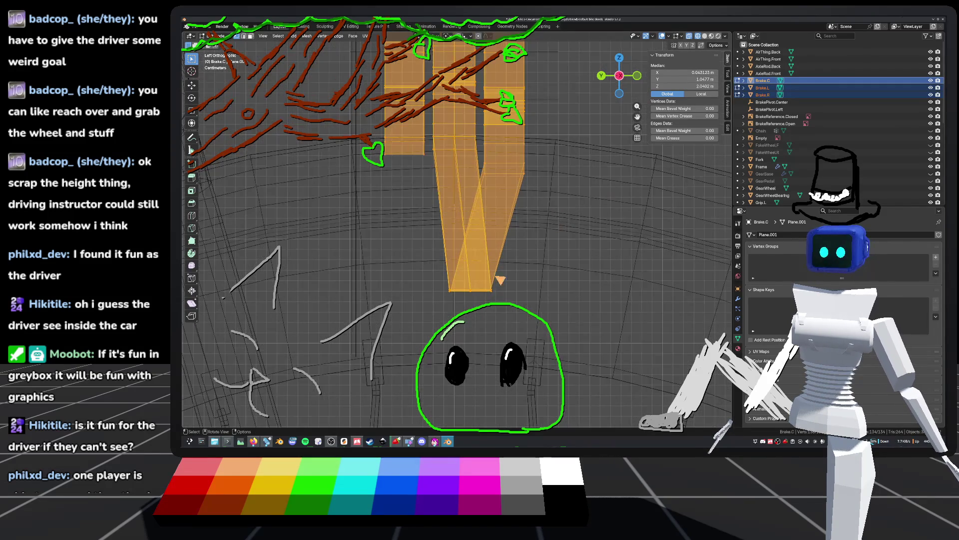
pyautogui.press('g')
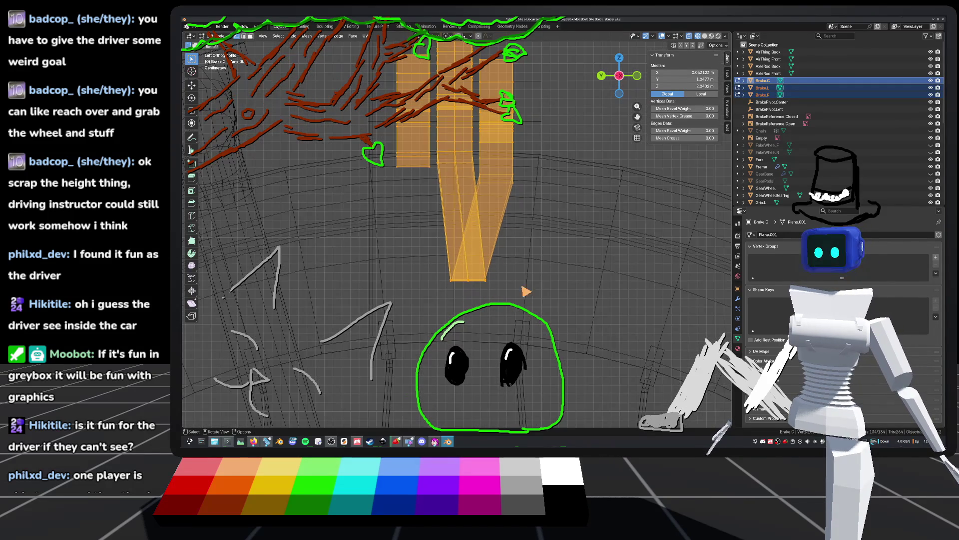
pyautogui.press('y')
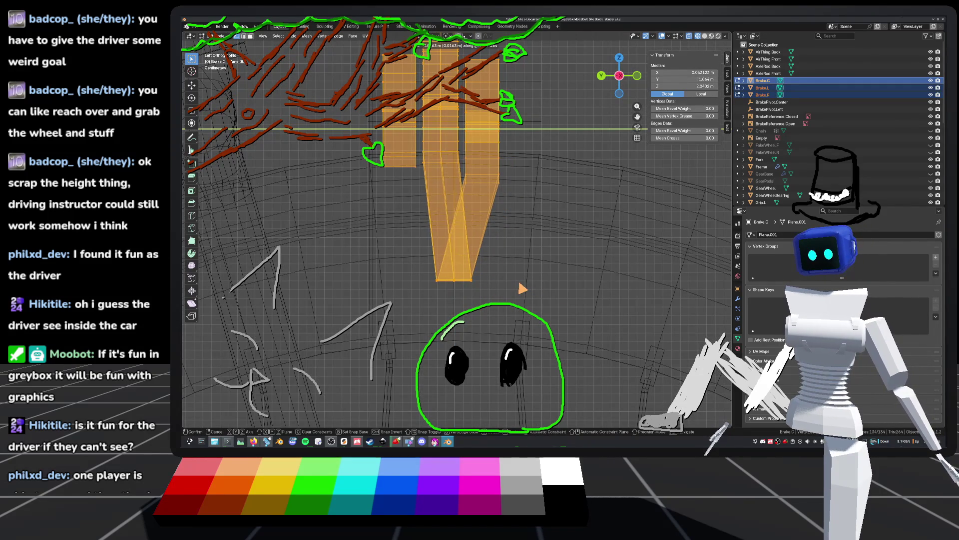
pyautogui.click(522, 289)
pyautogui.scroll(-3, 520, 282)
pyautogui.hotkey('ctrl', 's')
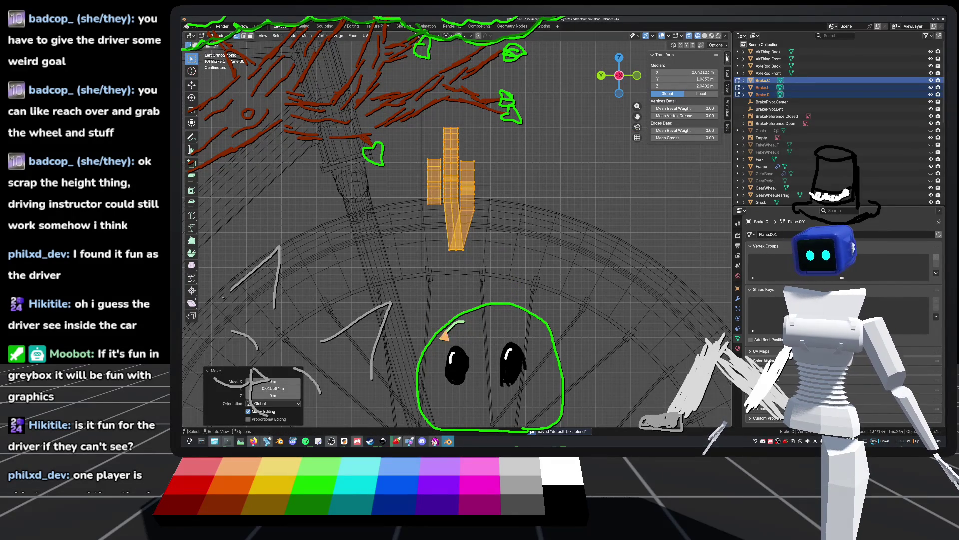
pyautogui.press('Tab')
# Orbit around the reference-image plane, save, and return to the side orthographic view
pyautogui.click(518, 208)
pyautogui.moveTo(518, 207)
pyautogui.mouseDown(button='middle')
pyautogui.moveTo(385, 247)
pyautogui.moveTo(479, 248)
pyautogui.moveTo(462, 250)
pyautogui.mouseUp(button='middle')
pyautogui.hotkey('ctrl', 's')
pyautogui.moveTo(376, 192)
pyautogui.mouseDown(button='middle')
pyautogui.moveTo(495, 225)
pyautogui.moveTo(569, 222)
pyautogui.mouseUp(button='middle')
pyautogui.click(610, 86)
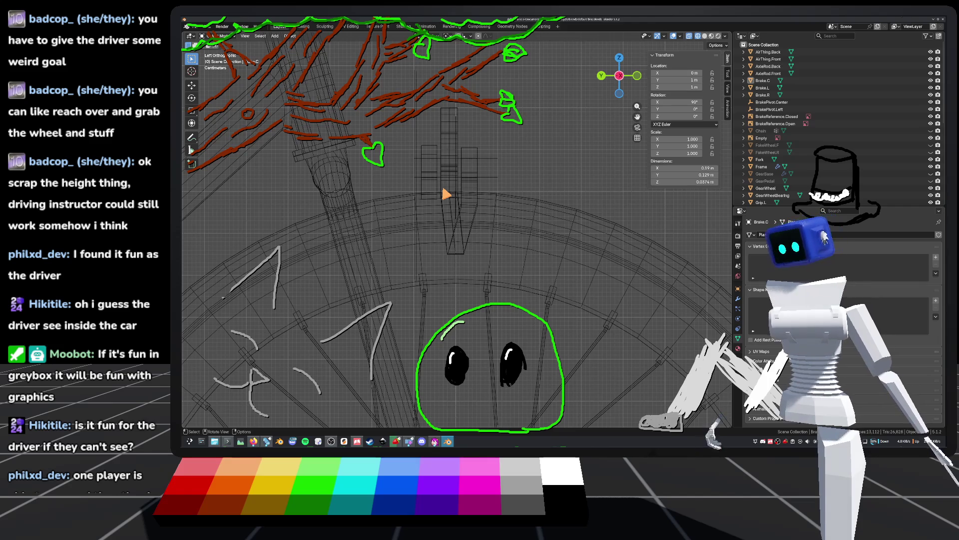
# Save the file and switch the viewport from wireframe to solid shading
pyautogui.hotkey('ctrl', 's')
pyautogui.moveTo(498, 180)
pyautogui.mouseDown(button='middle')
pyautogui.moveTo(496, 199)
pyautogui.moveTo(541, 224)
pyautogui.moveTo(670, 60)
pyautogui.mouseUp(button='middle')
pyautogui.click(705, 36)
pyautogui.moveTo(599, 100)
pyautogui.mouseDown(button='middle')
pyautogui.moveTo(480, 155)
pyautogui.moveTo(598, 165)
pyautogui.moveTo(673, 137)
pyautogui.moveTo(642, 175)
pyautogui.moveTo(492, 183)
pyautogui.moveTo(583, 156)
pyautogui.moveTo(605, 167)
pyautogui.moveTo(671, 165)
pyautogui.moveTo(347, 172)
pyautogui.moveTo(564, 155)
pyautogui.moveTo(578, 136)
pyautogui.mouseUp(button='middle')
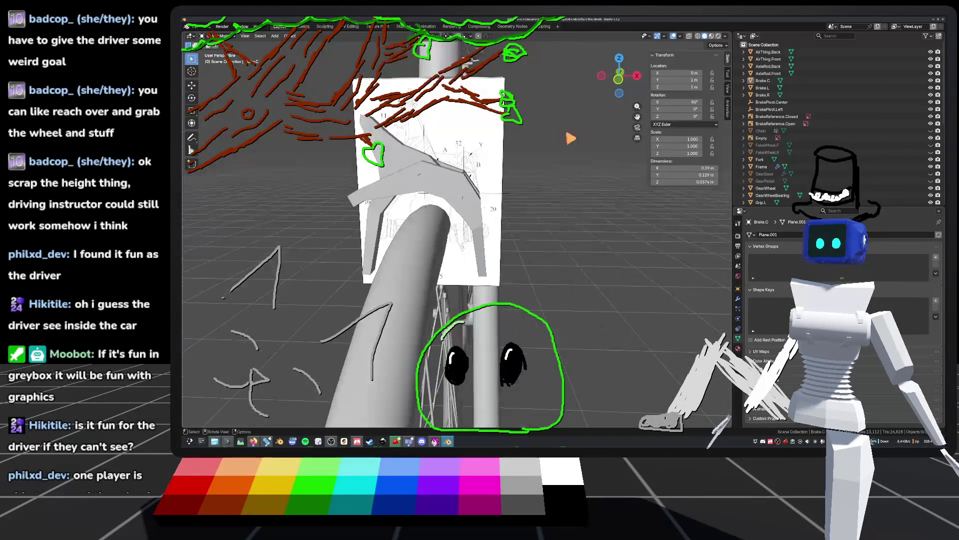
# View the brake from the front, pan the orange-bike photo beside the caliper drawing, and save
pyautogui.press('KP_1')
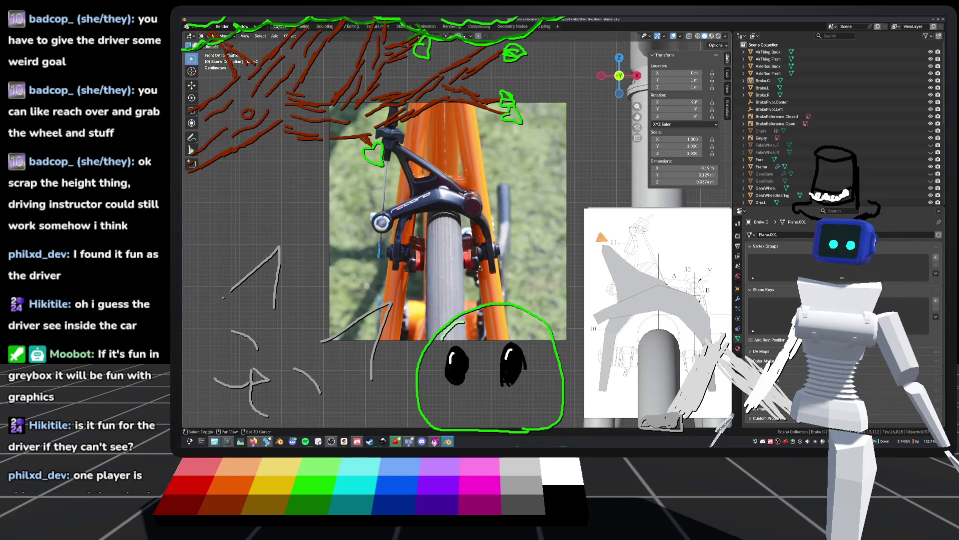
pyautogui.keyDown('shift'); pyautogui.moveTo(582, 226); pyautogui.dragTo(465, 223, button='middle'); pyautogui.keyUp('shift')
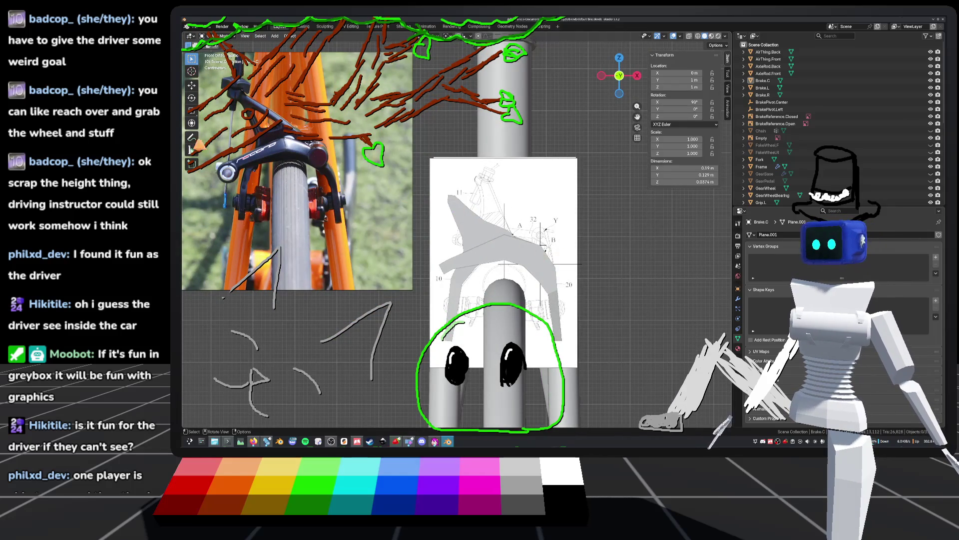
pyautogui.scroll(-1, 465, 223)
pyautogui.keyDown('shift'); pyautogui.moveTo(465, 223); pyautogui.dragTo(528, 237, button='middle'); pyautogui.keyUp('shift')
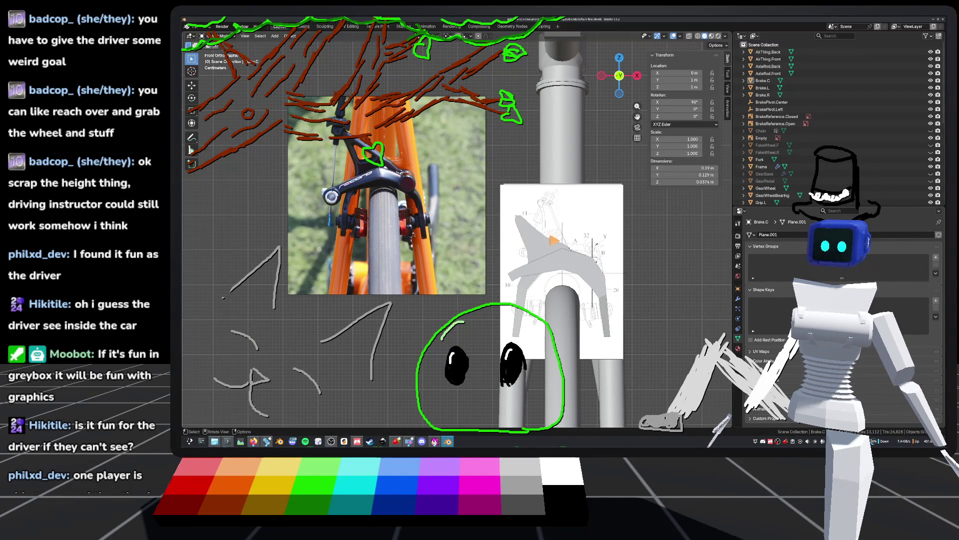
pyautogui.moveTo(373, 175)
pyautogui.keyDown('shift'); pyautogui.mouseDown(button='middle')
pyautogui.moveTo(472, 206)
pyautogui.moveTo(556, 259)
pyautogui.moveTo(470, 189)
pyautogui.mouseUp(button='middle'); pyautogui.keyUp('shift')
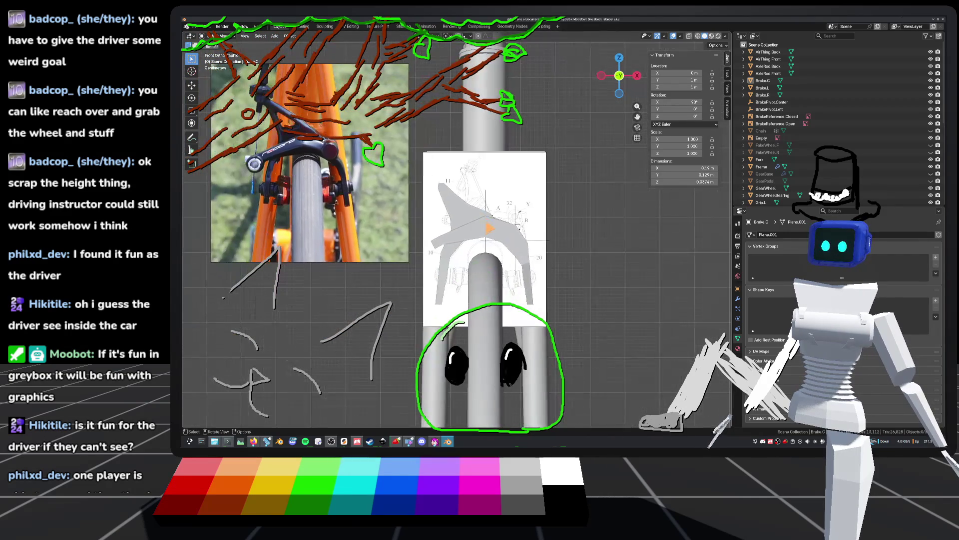
pyautogui.hotkey('ctrl', 's')
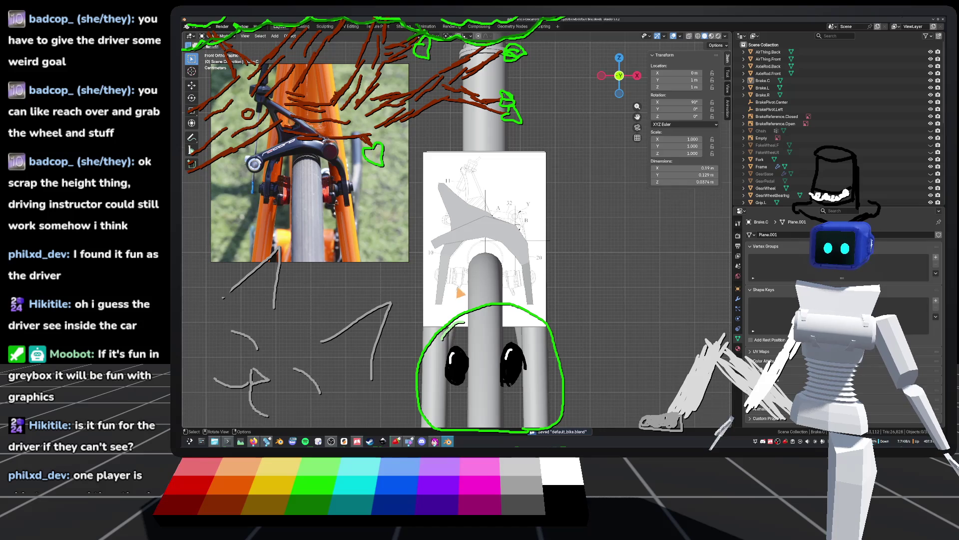
# Hide both BrakeReference drawings, save, then select Brake.L and orbit to a perspective view
pyautogui.click(539, 159)
pyautogui.keyDown('ctrl'); pyautogui.click(933, 122); pyautogui.keyUp('ctrl')
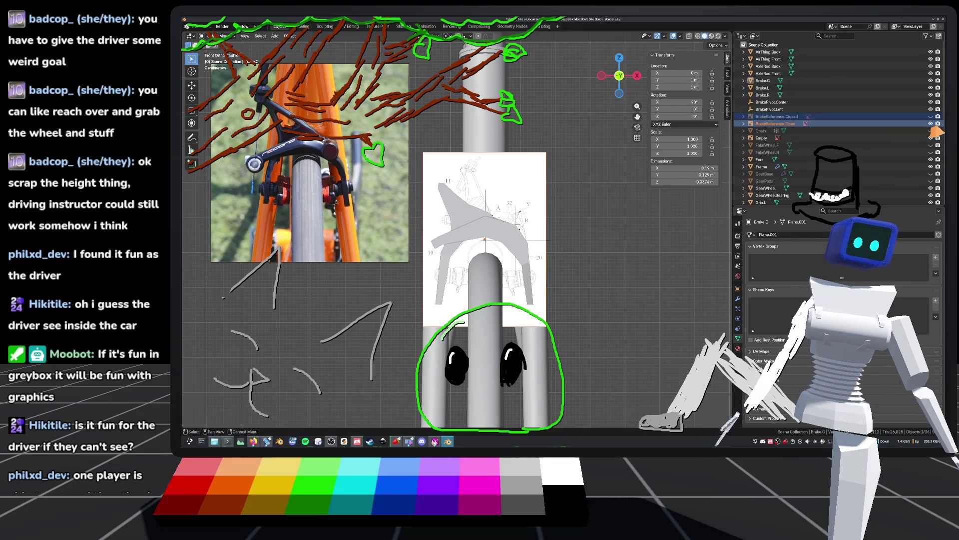
pyautogui.click(932, 122)
pyautogui.click(760, 130)
pyautogui.hotkey('ctrl', 's')
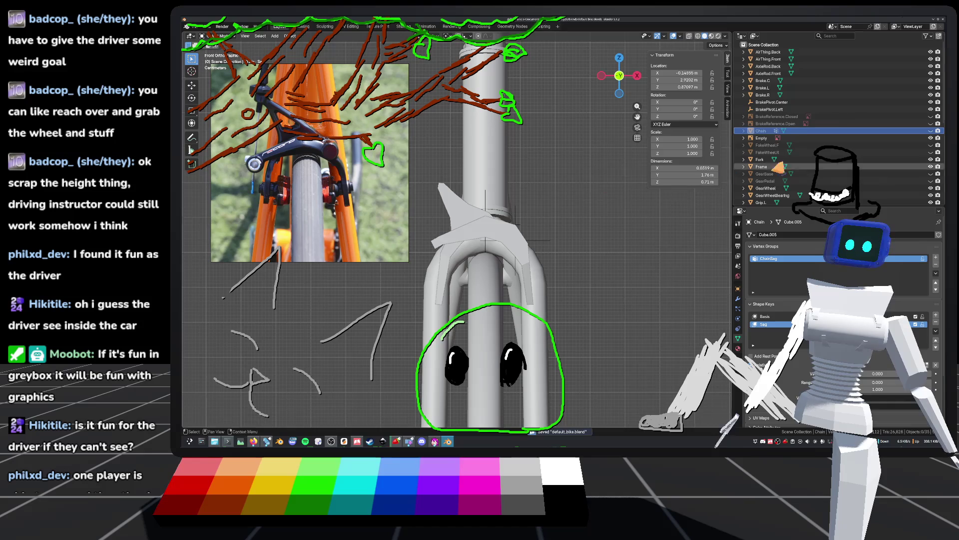
pyautogui.click(543, 255)
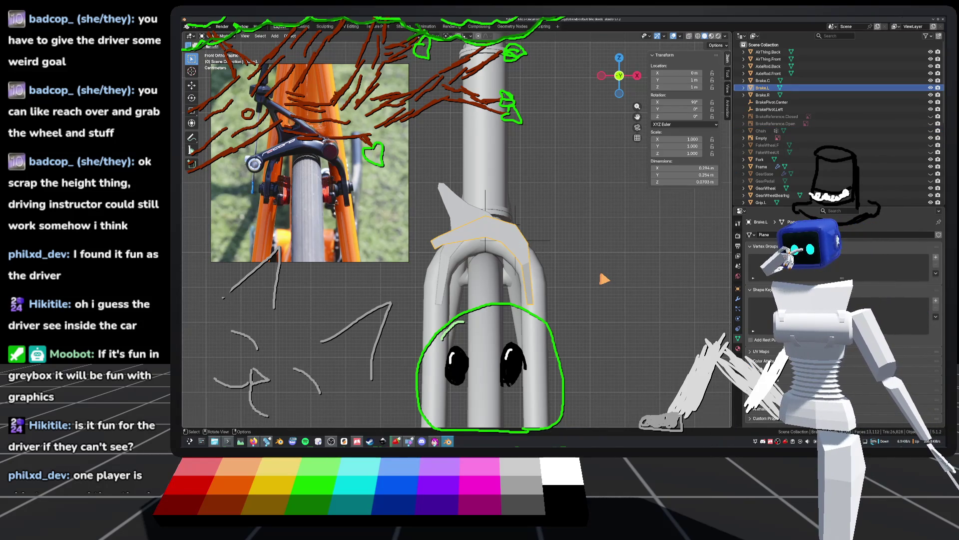
pyautogui.scroll(2, 574, 290)
pyautogui.moveTo(565, 264)
pyautogui.mouseDown(button='middle')
pyautogui.moveTo(467, 186)
pyautogui.moveTo(526, 160)
pyautogui.moveTo(438, 175)
pyautogui.moveTo(450, 220)
pyautogui.moveTo(470, 200)
pyautogui.moveTo(504, 210)
pyautogui.mouseUp(button='middle')
# Enter Edit Mode on Brake.R and frame the right brake arm in front view
pyautogui.moveTo(457, 229); pyautogui.dragTo(477, 220, button='middle')
pyautogui.moveTo(500, 280); pyautogui.dragTo(495, 270, button='middle')
pyautogui.click(425, 199)
pyautogui.press('Tab')
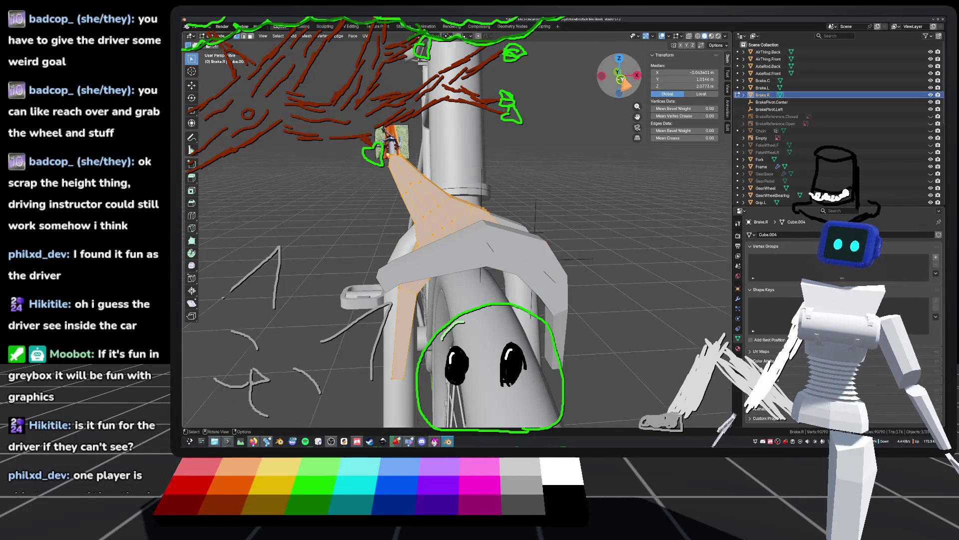
pyautogui.press('KP_Decimal')
pyautogui.press('KP_1')
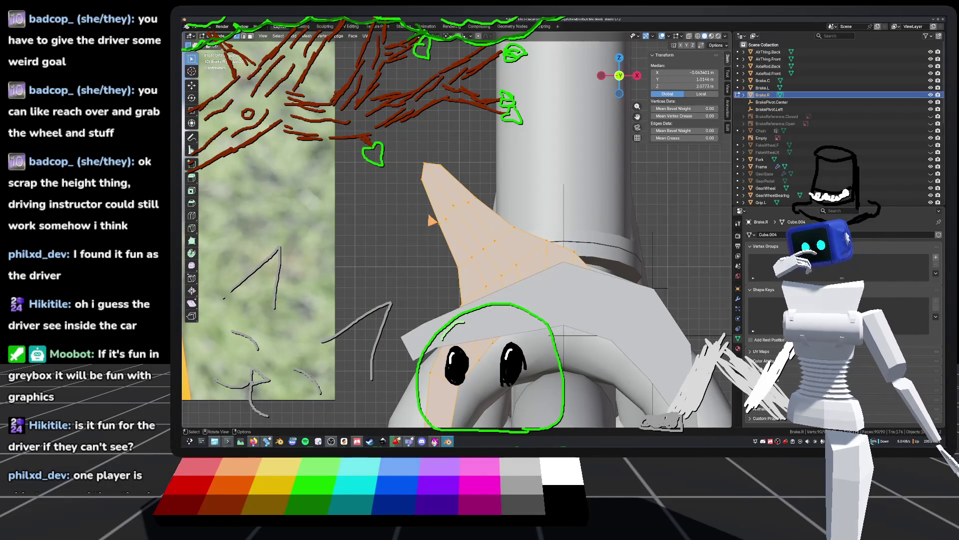
pyautogui.click(191, 216)
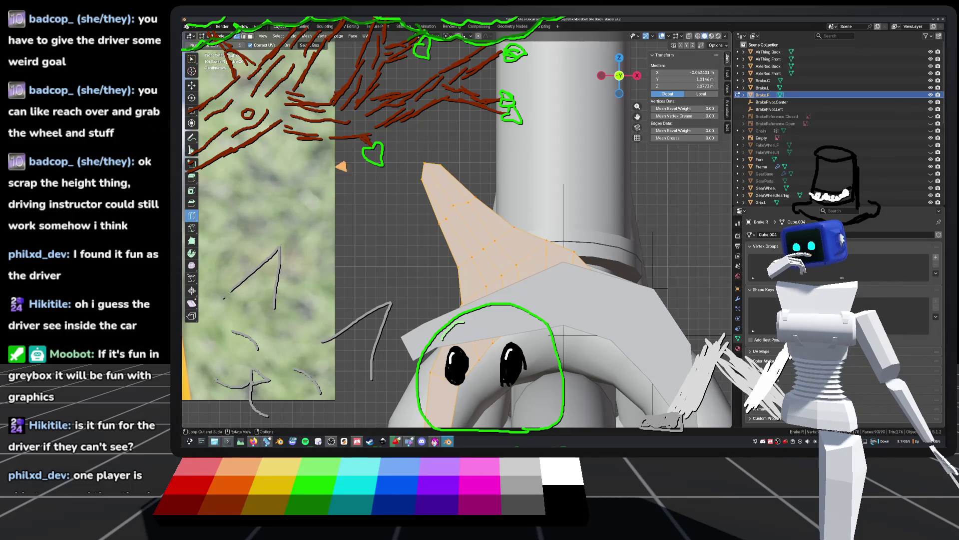
pyautogui.press('w')
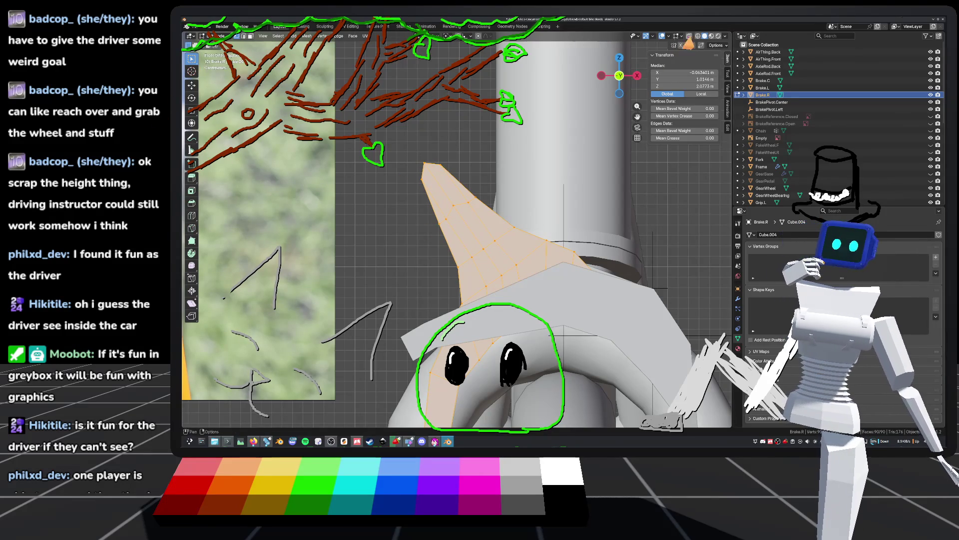
# Switch to wireframe, clear the selection, and bring the brake arm and reference photo into view
pyautogui.click(698, 36)
pyautogui.click(477, 159)
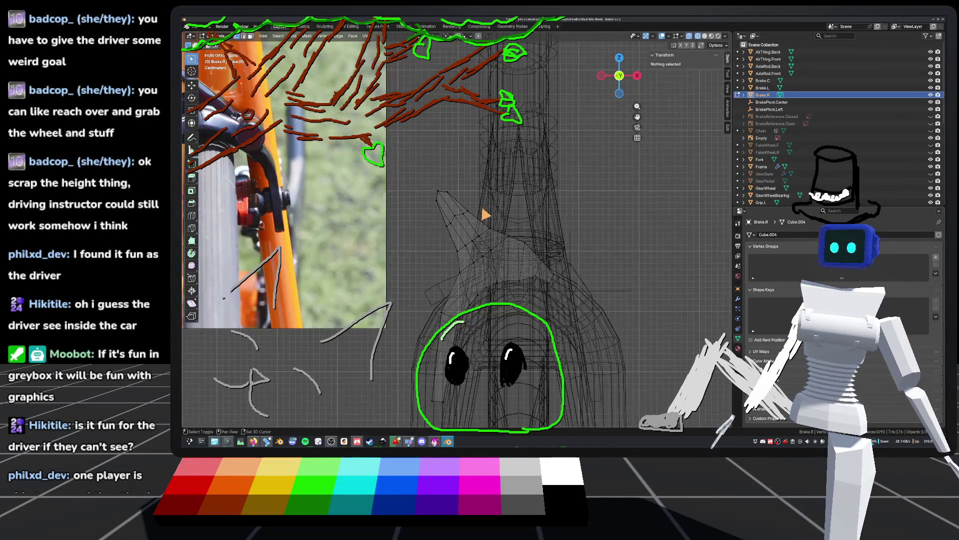
pyautogui.keyDown('shift'); pyautogui.moveTo(483, 215); pyautogui.dragTo(464, 175, button='middle'); pyautogui.keyUp('shift')
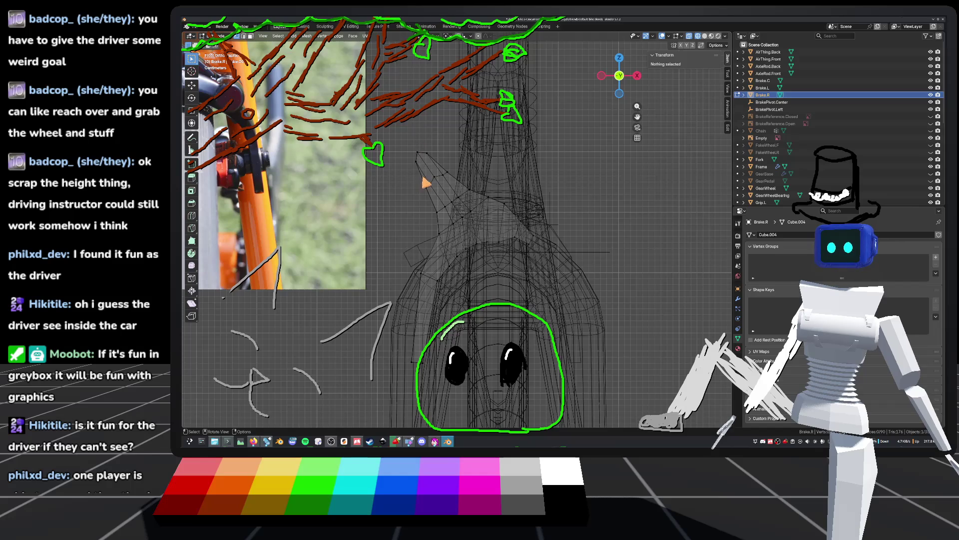
pyautogui.scroll(-5, 550, 268)
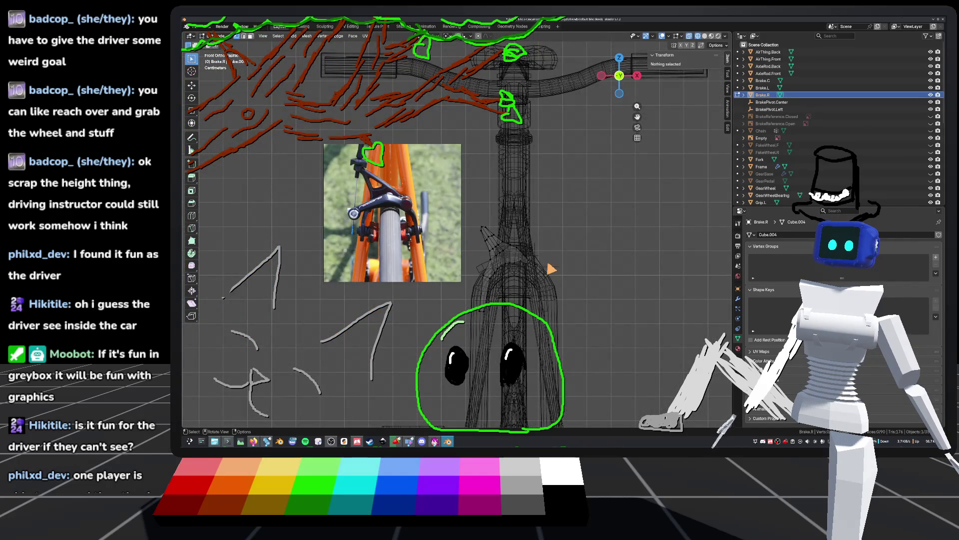
pyautogui.scroll(5, 551, 269)
pyautogui.moveTo(541, 264)
pyautogui.mouseDown(button='middle')
pyautogui.moveTo(449, 167)
pyautogui.moveTo(619, 282)
pyautogui.moveTo(558, 218)
pyautogui.moveTo(563, 203)
pyautogui.moveTo(501, 257)
pyautogui.mouseUp(button='middle')
# Select the two top faces of the brake arm and frame them against the front reference
pyautogui.click(478, 239)
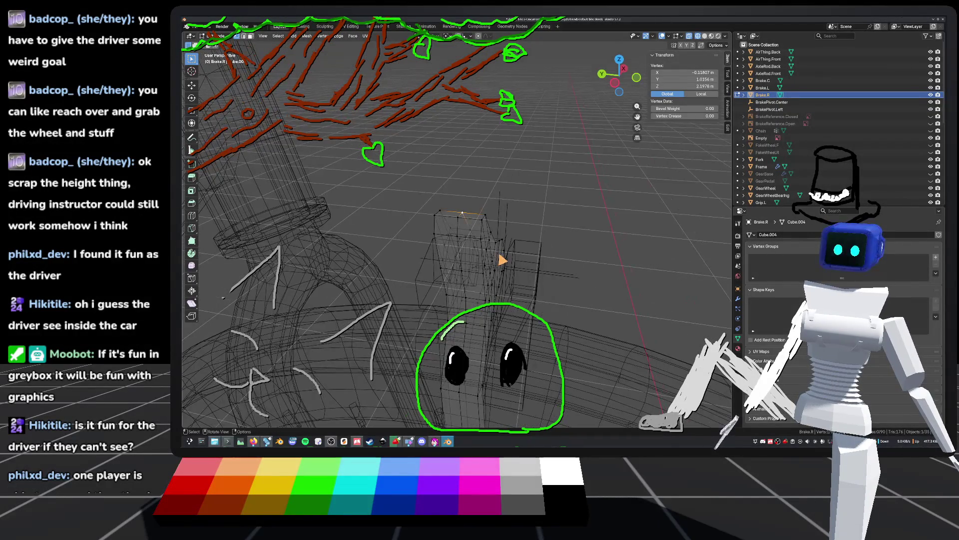
pyautogui.click(447, 239)
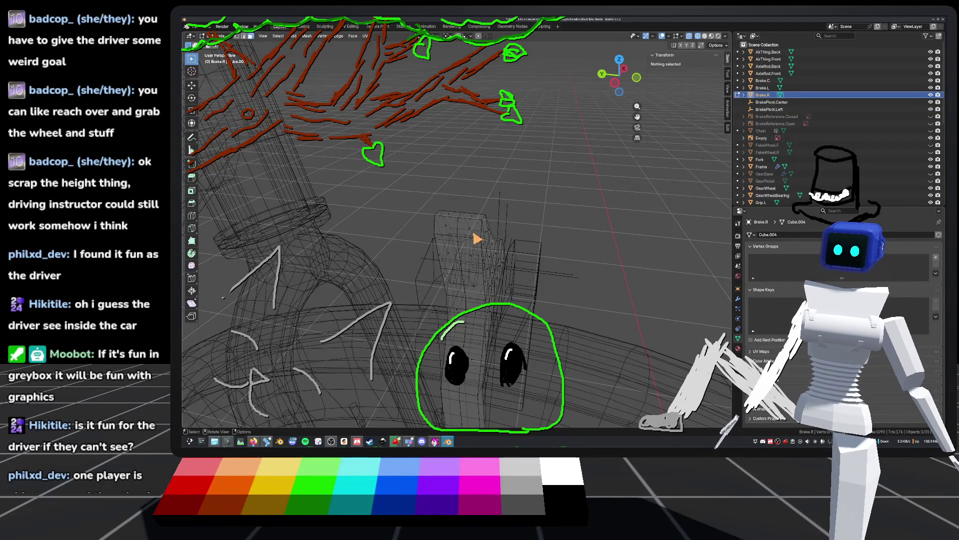
pyautogui.click(470, 232)
pyautogui.keyDown('shift'); pyautogui.click(452, 233); pyautogui.keyUp('shift')
pyautogui.press('KP_Decimal')
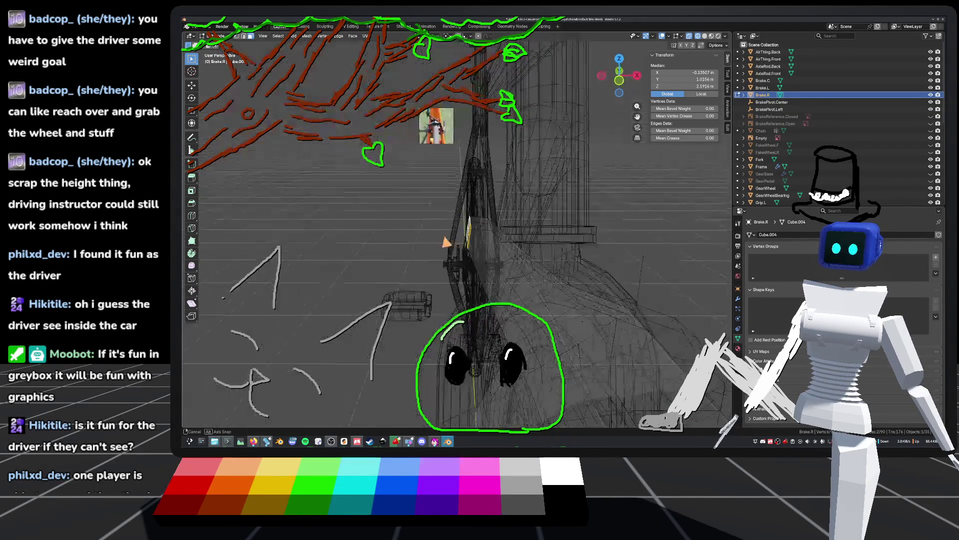
pyautogui.press('KP_1')
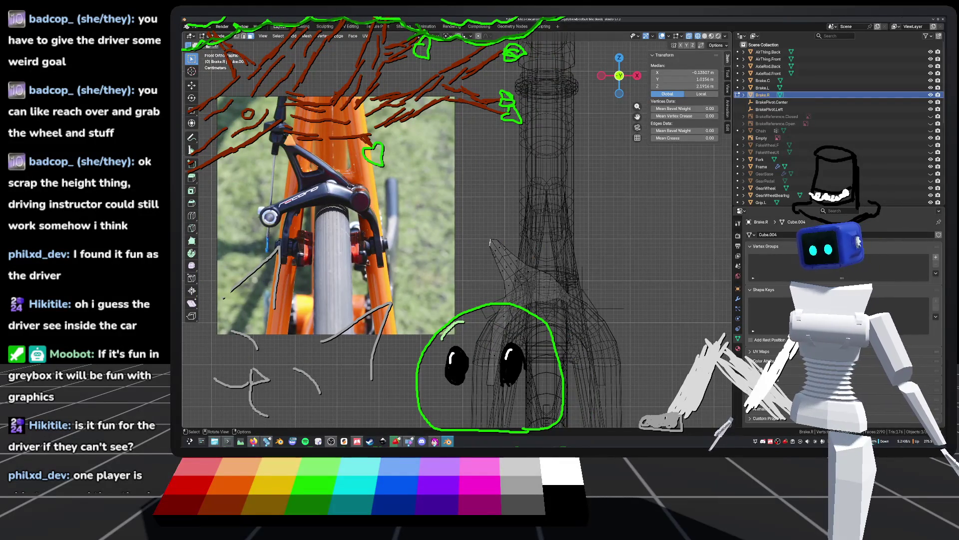
pyautogui.scroll(1, 490, 243)
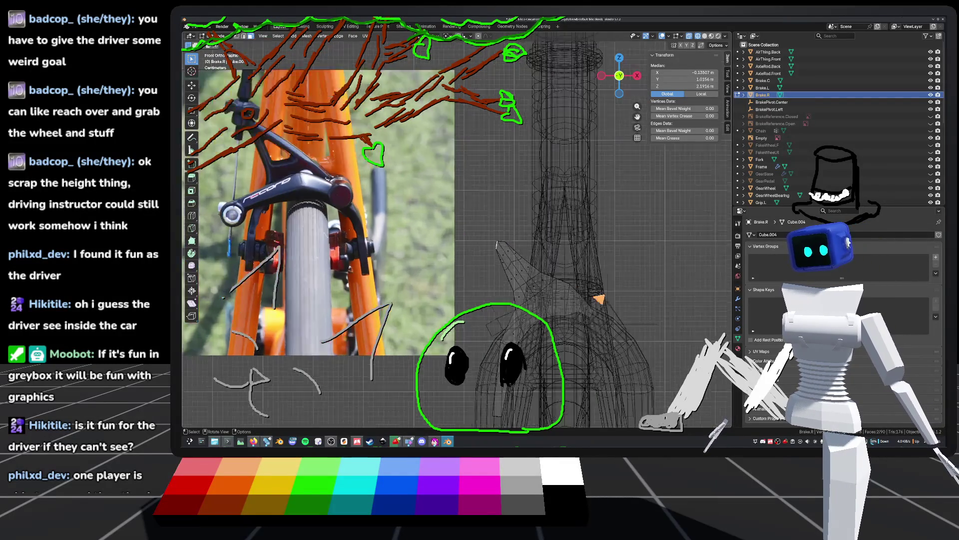
pyautogui.scroll(3, 487, 235)
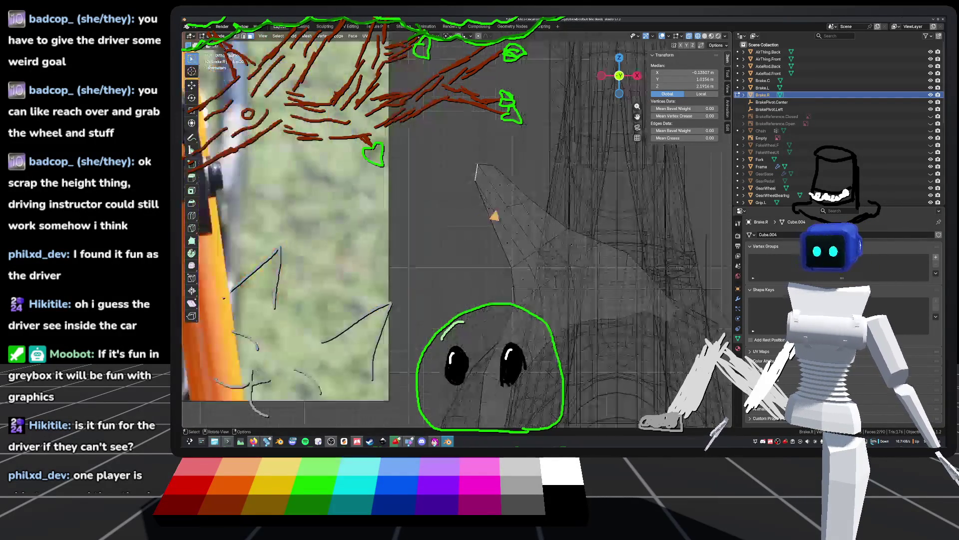
# Extrude the top faces upward to lengthen the arm, then save and leave Edit Mode
pyautogui.press('e')
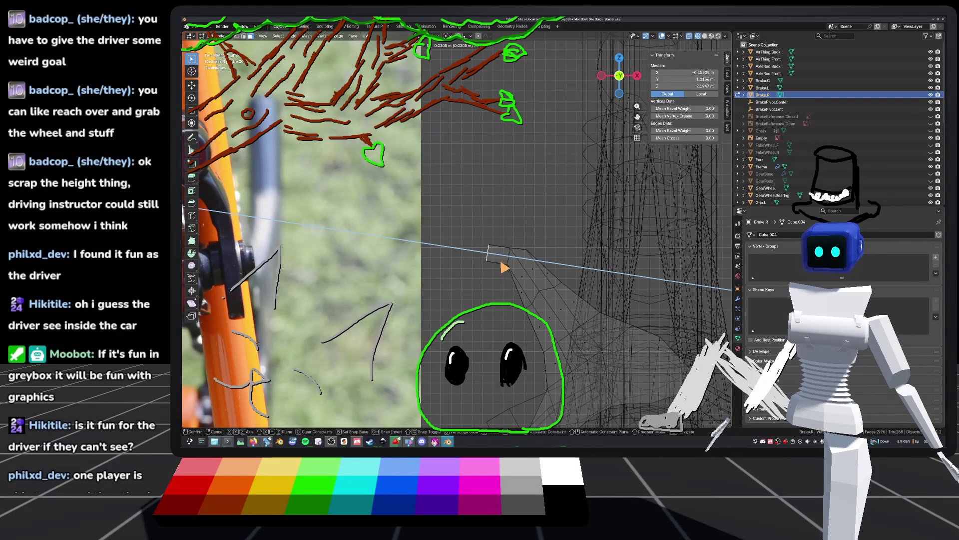
pyautogui.click(494, 269)
pyautogui.scroll(-6, 493, 268)
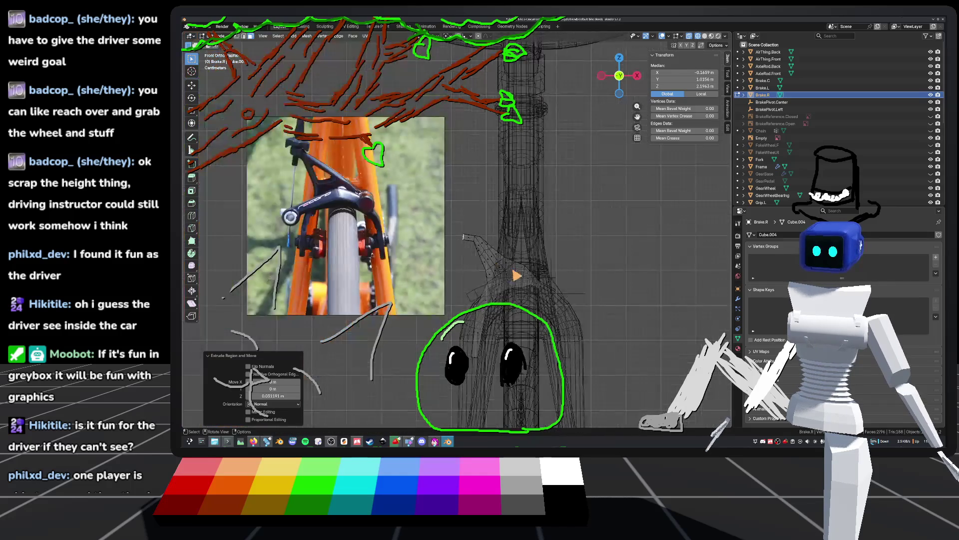
pyautogui.moveTo(512, 226)
pyautogui.mouseDown(button='middle')
pyautogui.moveTo(512, 306)
pyautogui.moveTo(475, 199)
pyautogui.moveTo(465, 270)
pyautogui.moveTo(528, 279)
pyautogui.moveTo(475, 229)
pyautogui.moveTo(465, 250)
pyautogui.moveTo(443, 236)
pyautogui.moveTo(440, 268)
pyautogui.moveTo(507, 251)
pyautogui.moveTo(497, 261)
pyautogui.moveTo(514, 167)
pyautogui.mouseUp(button='middle')
pyautogui.click(447, 236)
pyautogui.hotkey('ctrl', 's')
pyautogui.press('Tab')
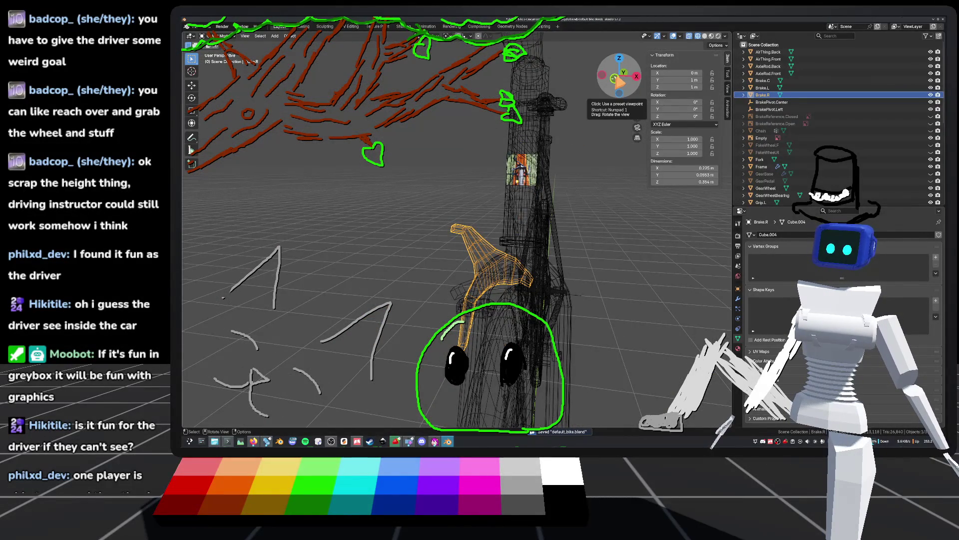
# Snap to front view, line up the arm beside the reference photo, and select Brake.L
pyautogui.click(620, 81)
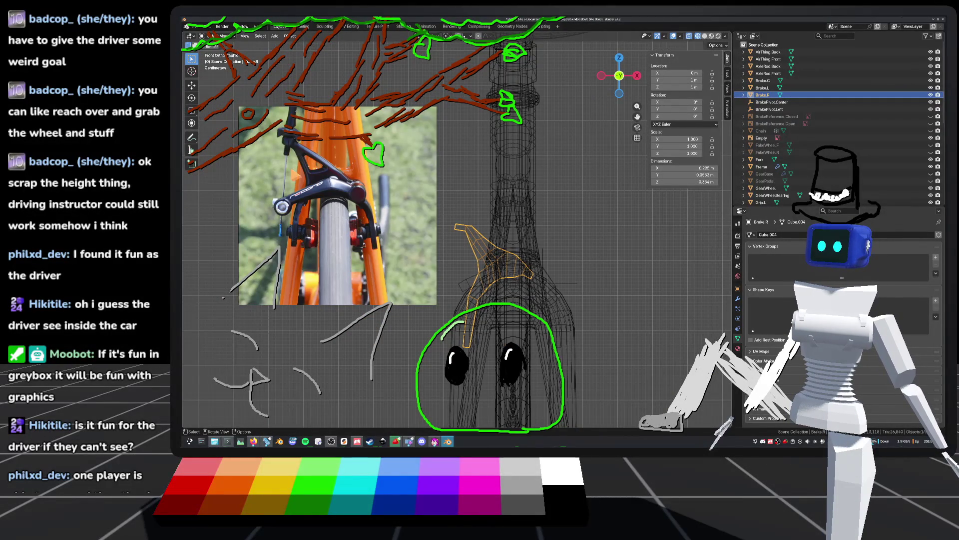
pyautogui.keyDown('shift'); pyautogui.moveTo(421, 257); pyautogui.dragTo(507, 199, button='middle'); pyautogui.keyUp('shift')
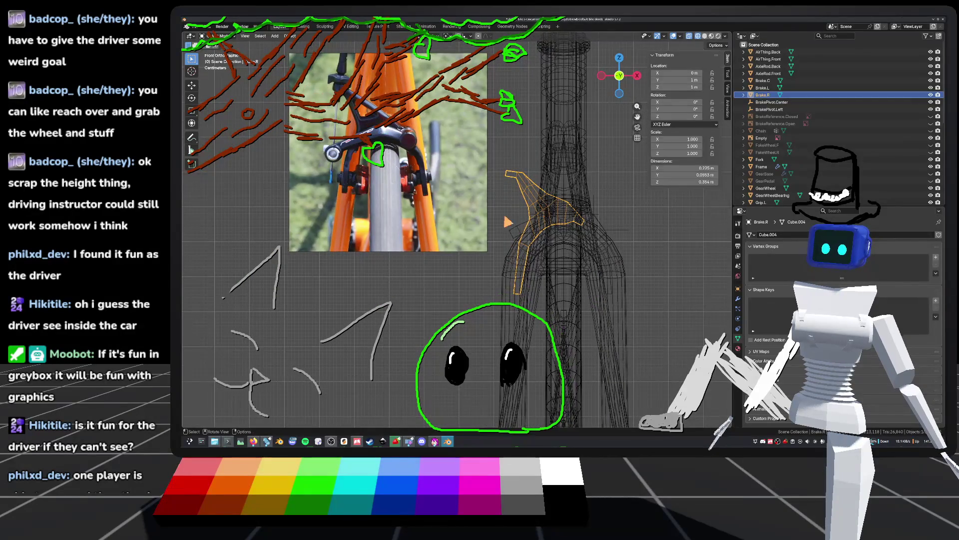
pyautogui.click(519, 232)
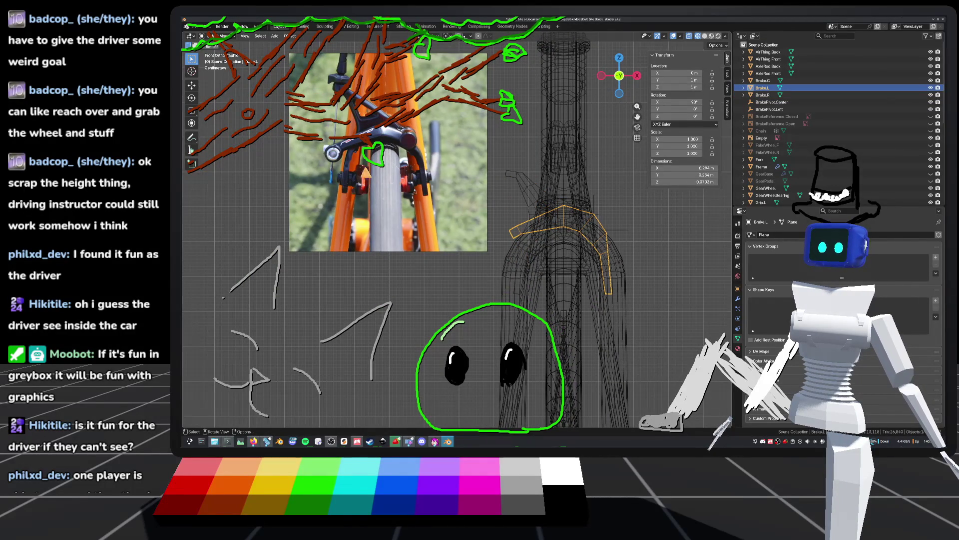
# In Edit Mode on Brake.L, undo the last edit and move the arm's end face to a new position
pyautogui.scroll(-4, 530, 182)
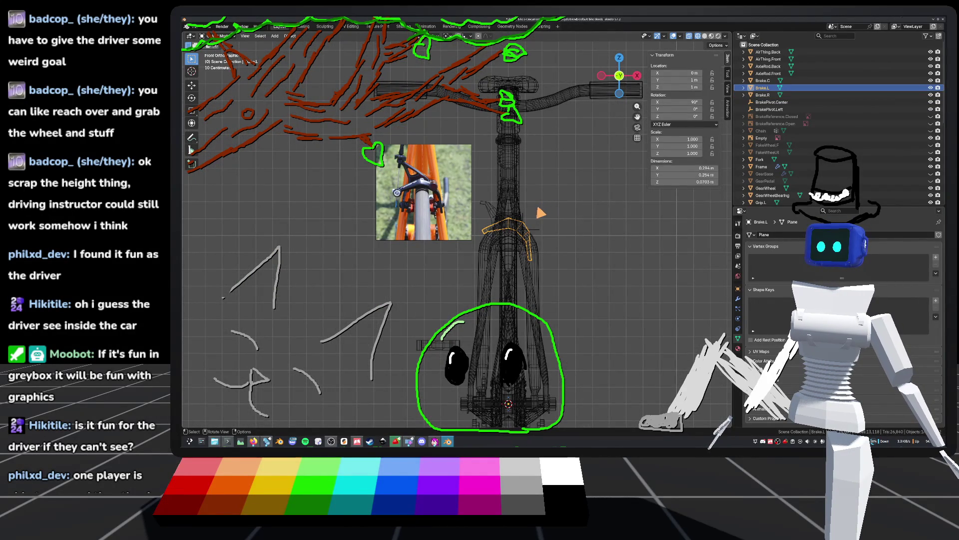
pyautogui.scroll(7, 541, 213)
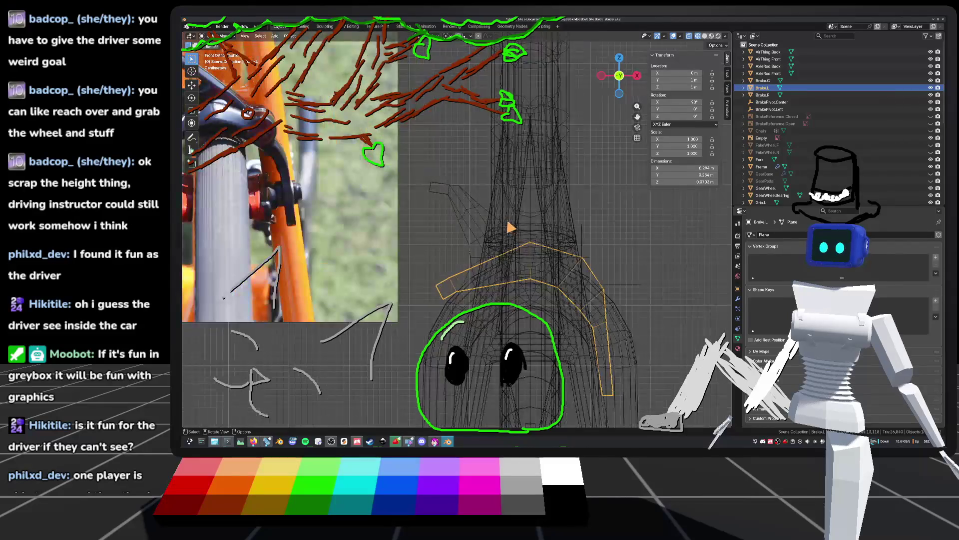
pyautogui.press('Tab')
pyautogui.press('a')
pyautogui.scroll(3, 456, 265)
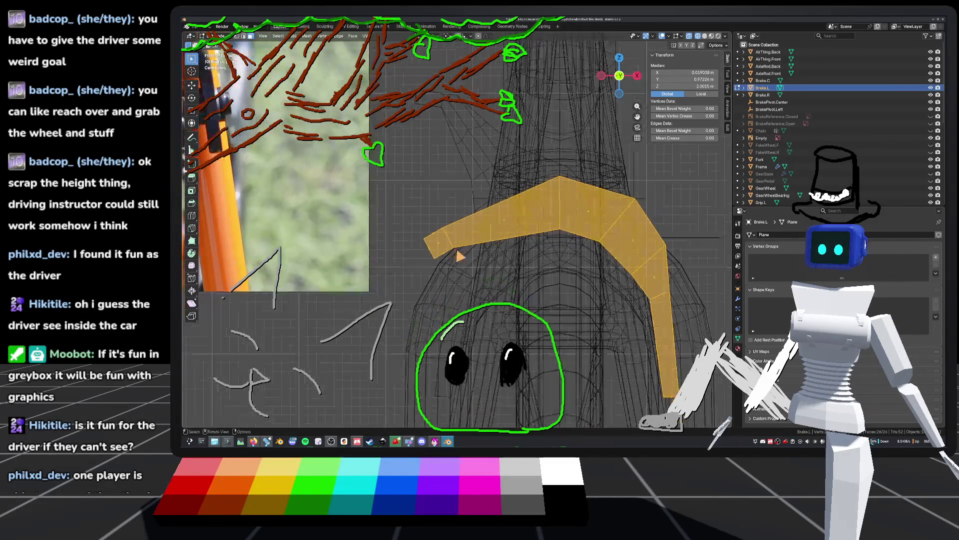
pyautogui.hotkey('ctrl', 'z')
pyautogui.hotkey('ctrl', 'z')
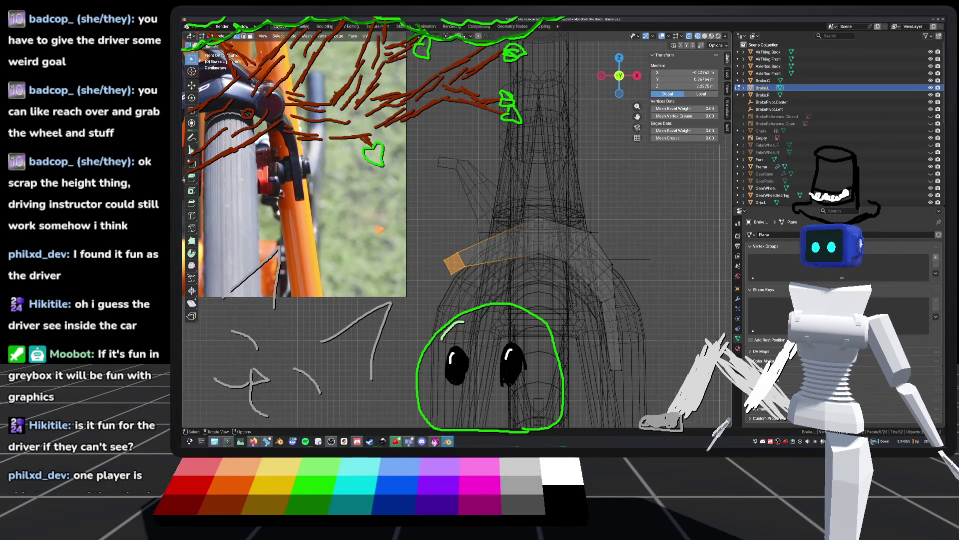
pyautogui.scroll(-2, 643, 337)
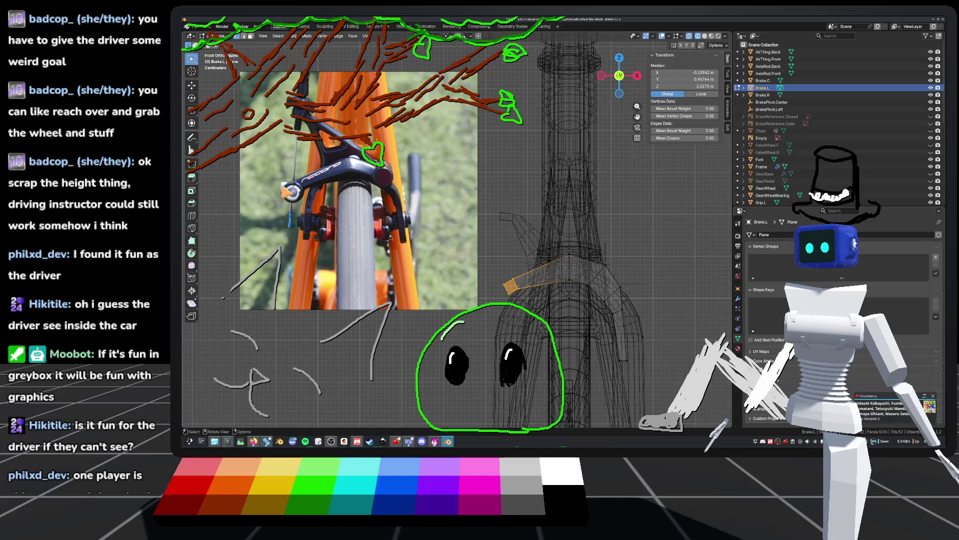
pyautogui.scroll(4, 467, 278)
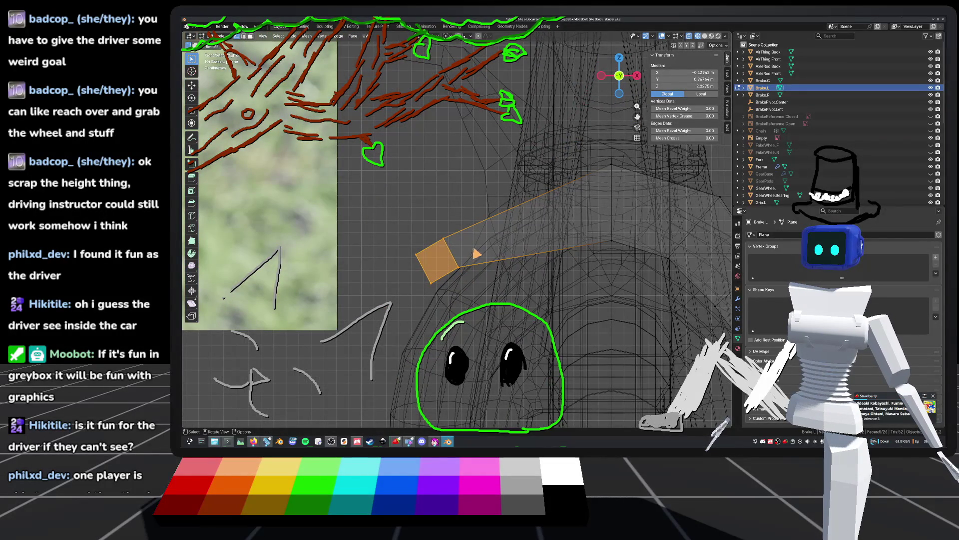
pyautogui.scroll(-4, 475, 244)
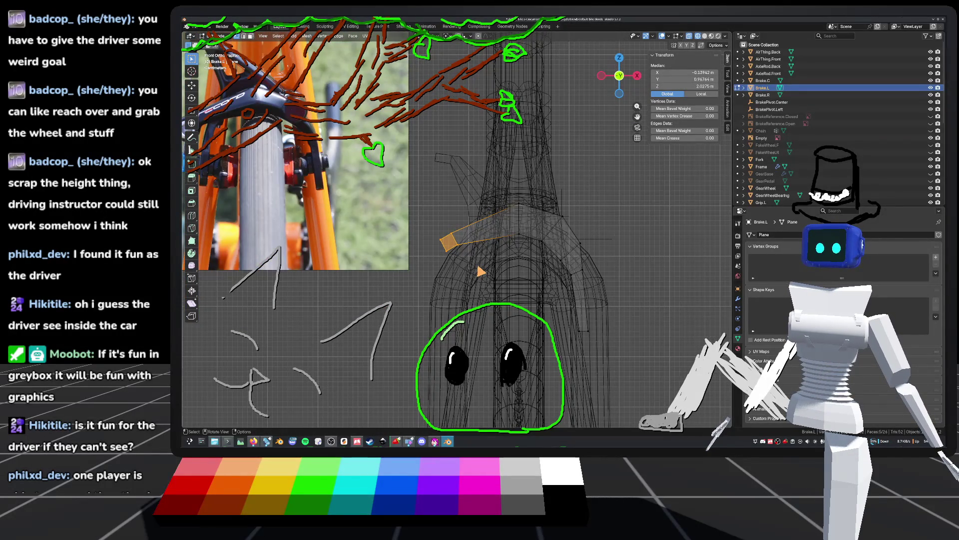
pyautogui.press('g')
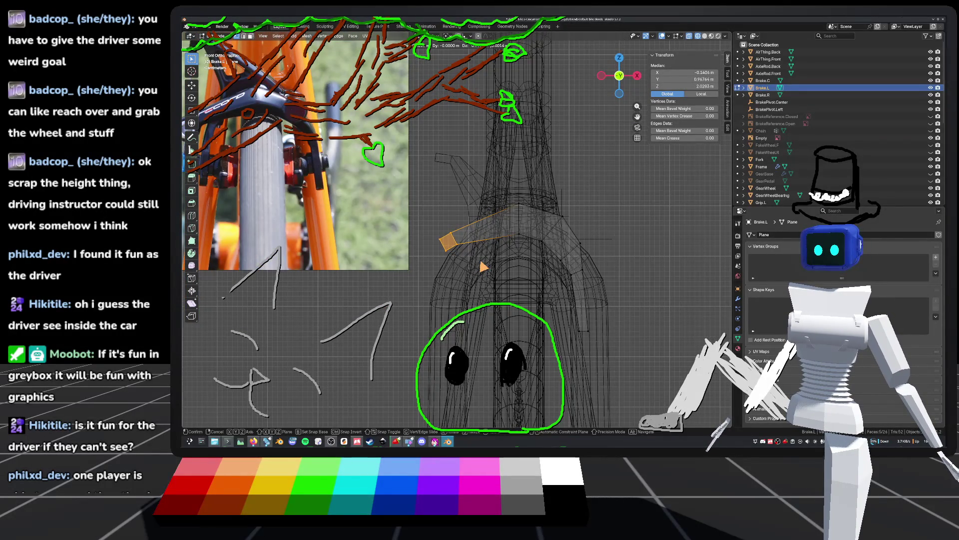
pyautogui.click(477, 269)
# Frame the brake plane, subdivide its selected edges, then leave Edit Mode
pyautogui.scroll(-3, 561, 262)
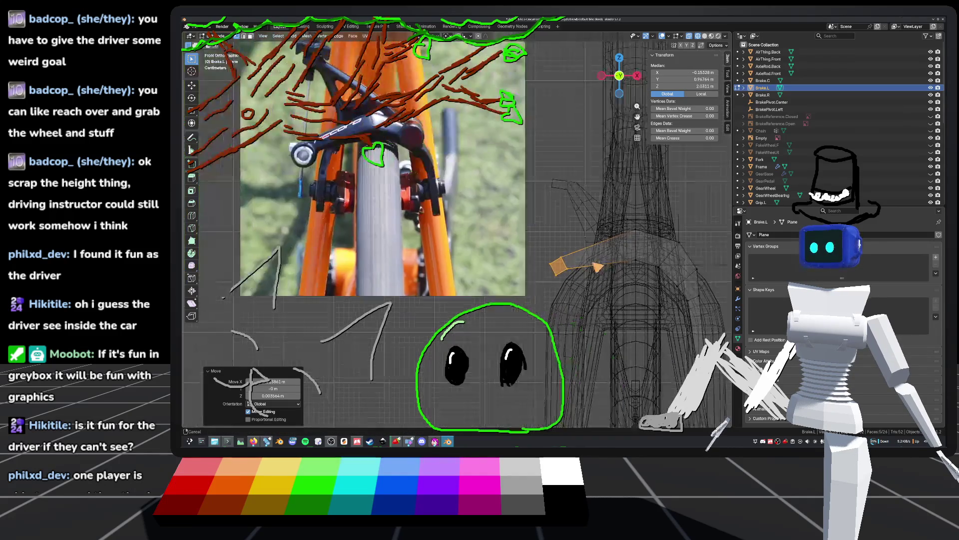
pyautogui.keyDown('shift'); pyautogui.moveTo(597, 302); pyautogui.dragTo(581, 331, button='middle'); pyautogui.keyUp('shift')
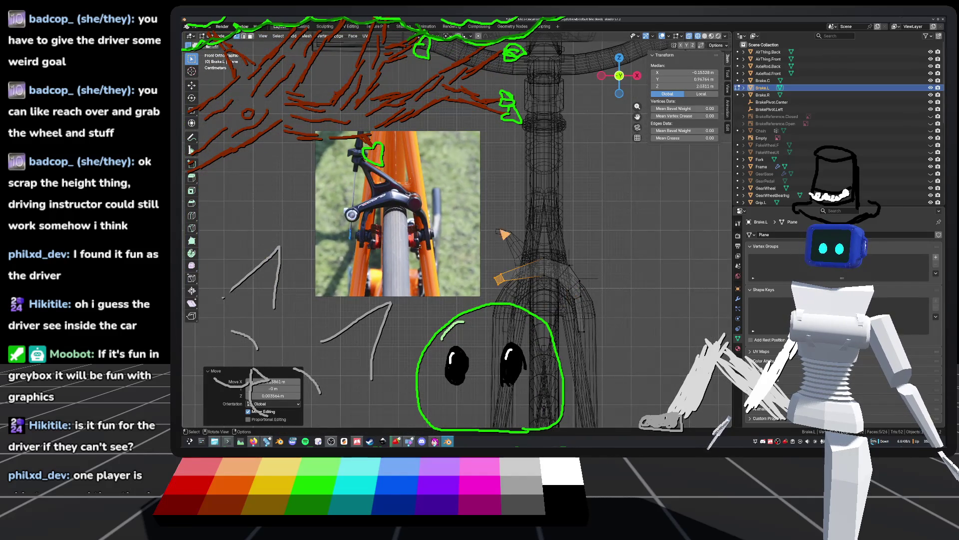
pyautogui.scroll(8, 515, 306)
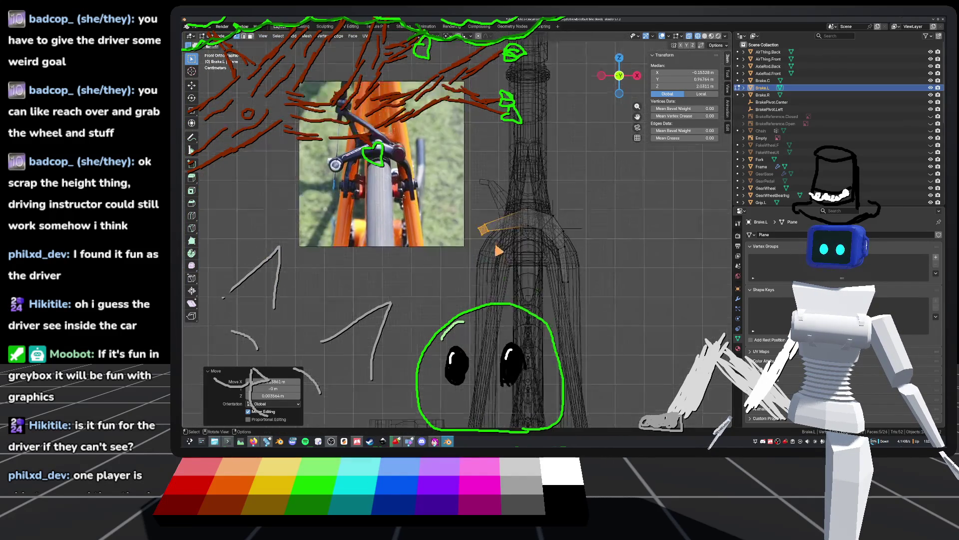
pyautogui.hotkey('ctrl', 's')
pyautogui.moveTo(447, 233)
pyautogui.mouseDown(button='middle')
pyautogui.moveTo(447, 249)
pyautogui.moveTo(512, 269)
pyautogui.moveTo(497, 293)
pyautogui.moveTo(527, 275)
pyautogui.mouseUp(button='middle')
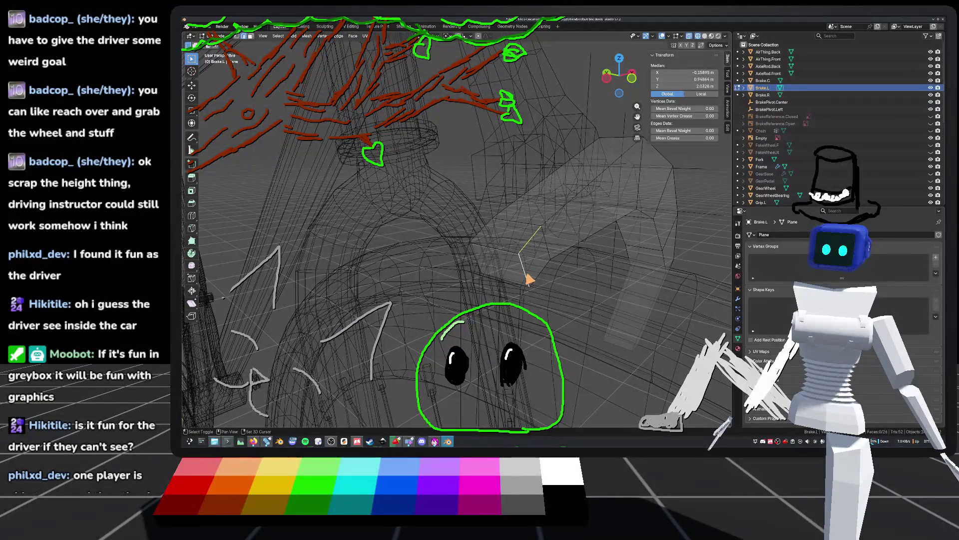
pyautogui.moveTo(497, 239); pyautogui.dragTo(533, 238, button='middle')
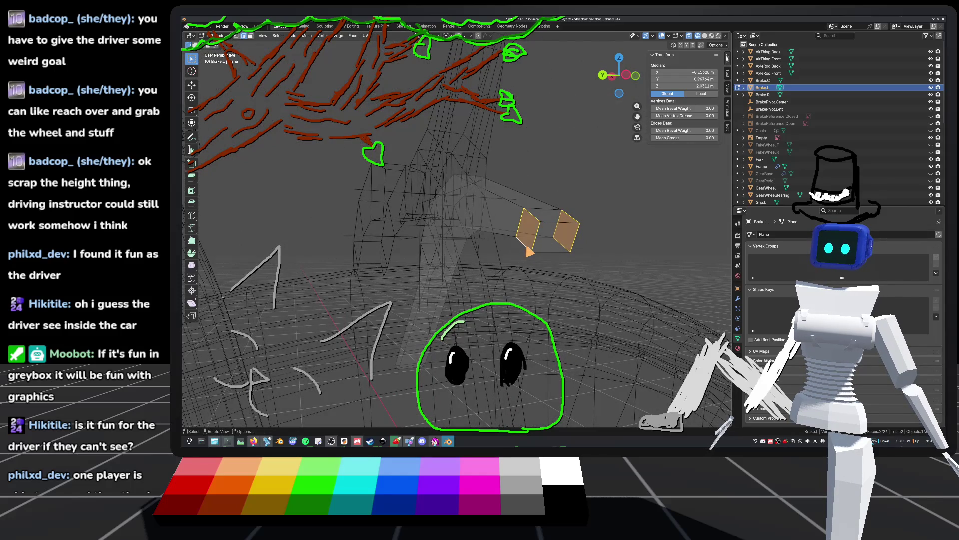
pyautogui.rightClick(528, 252)
pyautogui.click(515, 223)
pyautogui.moveTo(515, 223)
pyautogui.mouseDown(button='middle')
pyautogui.moveTo(507, 245)
pyautogui.moveTo(455, 249)
pyautogui.mouseUp(button='middle')
pyautogui.press('Tab')
pyautogui.press('Tab')
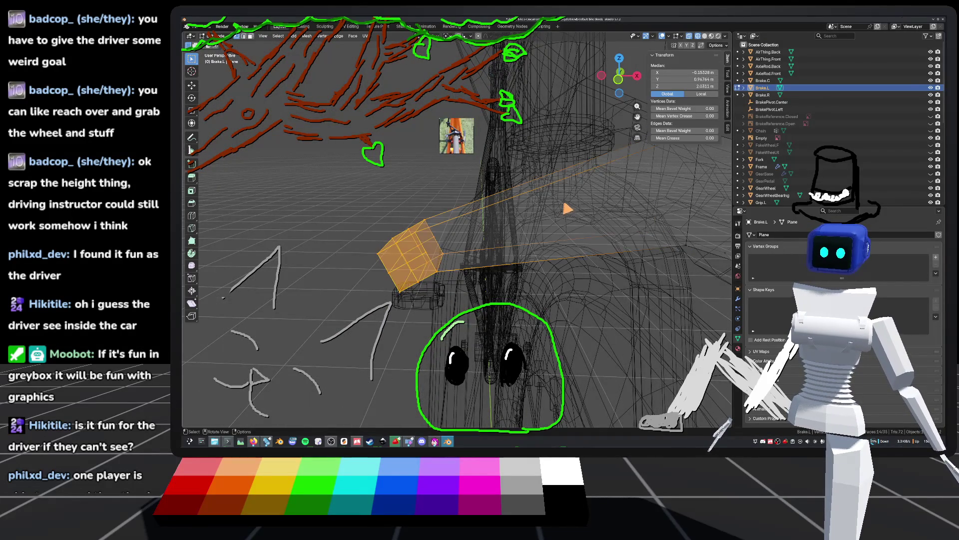
pyautogui.moveTo(510, 227)
pyautogui.mouseDown(button='middle')
pyautogui.moveTo(591, 240)
pyautogui.moveTo(610, 265)
pyautogui.moveTo(636, 220)
pyautogui.moveTo(698, 241)
pyautogui.moveTo(588, 239)
pyautogui.moveTo(514, 252)
pyautogui.moveTo(600, 247)
pyautogui.moveTo(574, 227)
pyautogui.moveTo(536, 243)
pyautogui.moveTo(514, 270)
pyautogui.moveTo(521, 265)
pyautogui.moveTo(490, 268)
pyautogui.moveTo(548, 272)
pyautogui.moveTo(584, 250)
pyautogui.mouseUp(button='middle')
# Apply LoopTools Circle to the end vertices, then circle a shortest-path vertex loop again
pyautogui.rightClick(492, 249)
pyautogui.click(537, 235)
pyautogui.click(536, 245)
pyautogui.click(505, 275)
pyautogui.keyDown('ctrl'); pyautogui.click(584, 245); pyautogui.keyUp('ctrl')
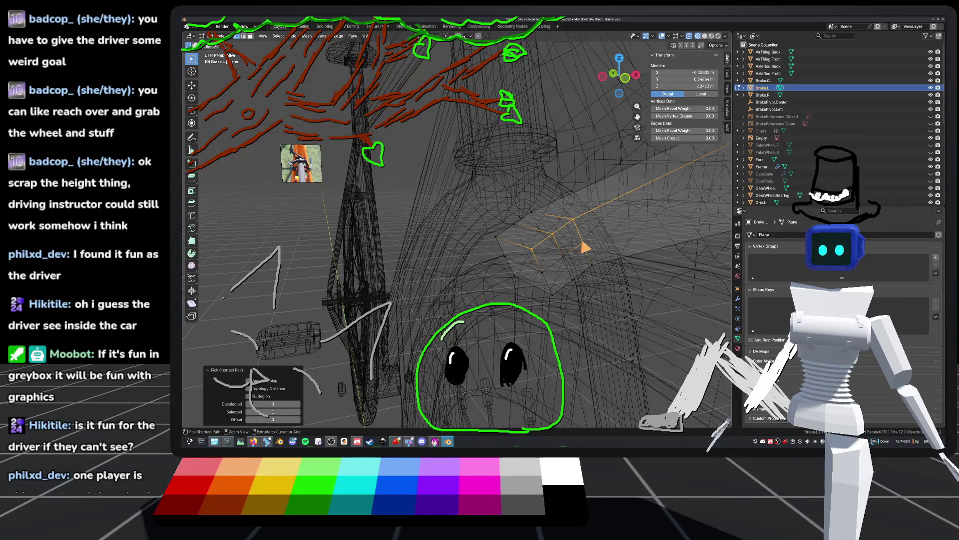
pyautogui.keyDown('shift'); pyautogui.click(572, 280); pyautogui.keyUp('shift')
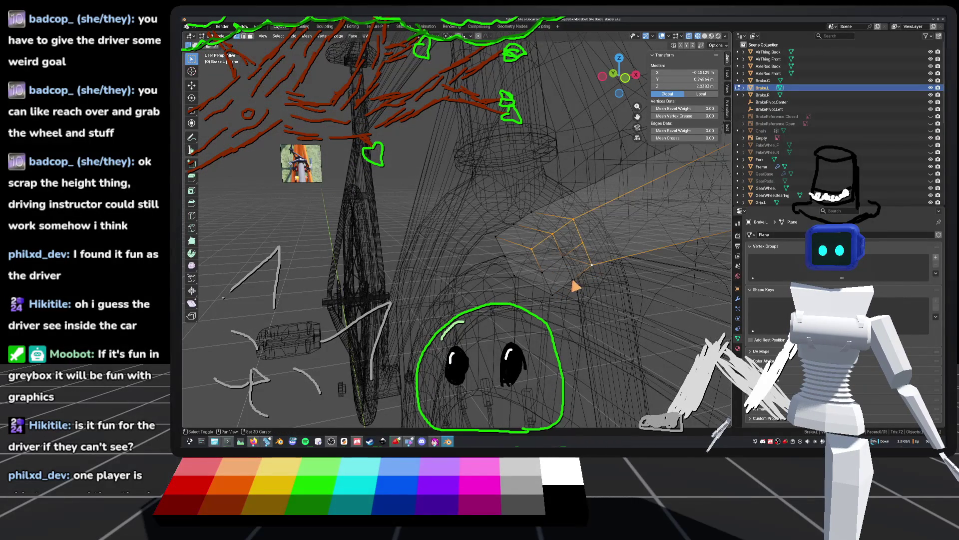
pyautogui.moveTo(555, 283)
pyautogui.mouseDown(button='middle')
pyautogui.moveTo(524, 285)
pyautogui.moveTo(495, 261)
pyautogui.moveTo(574, 242)
pyautogui.moveTo(578, 257)
pyautogui.moveTo(550, 249)
pyautogui.moveTo(548, 258)
pyautogui.moveTo(561, 255)
pyautogui.moveTo(498, 229)
pyautogui.moveTo(529, 220)
pyautogui.moveTo(520, 229)
pyautogui.mouseUp(button='middle')
pyautogui.rightClick(495, 260)
pyautogui.click(522, 257)
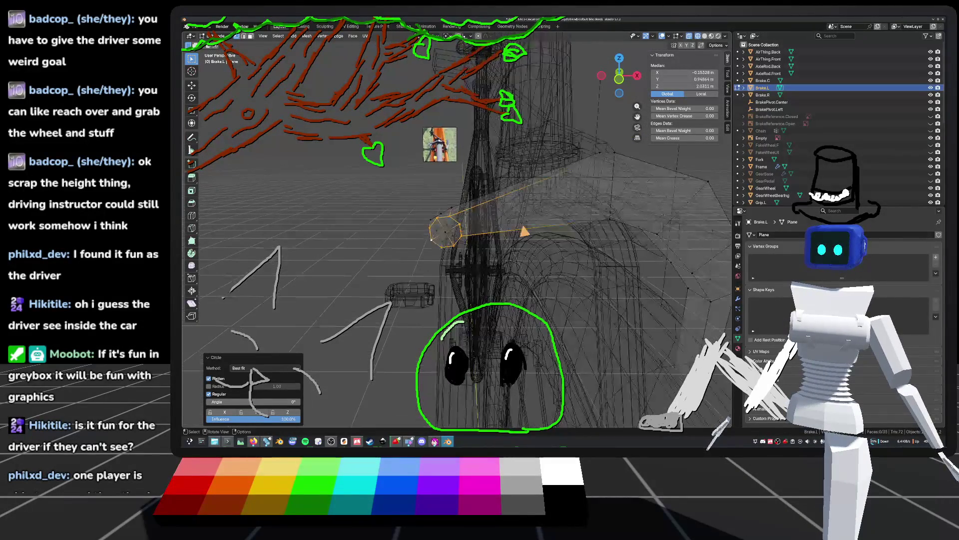
# Check the arm's rounded end from the front view and clear the selection
pyautogui.click(619, 79)
pyautogui.scroll(-2, 553, 265)
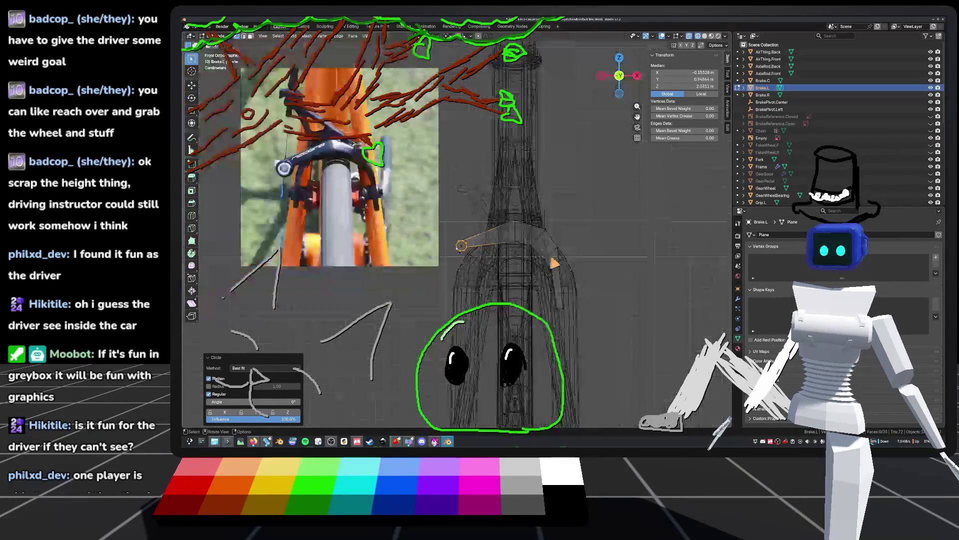
pyautogui.scroll(6, 553, 265)
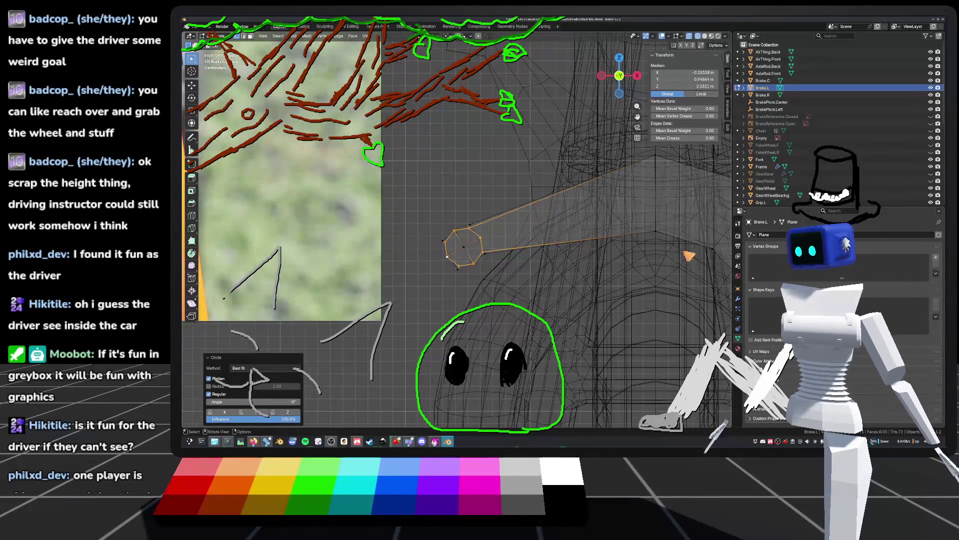
pyautogui.moveTo(540, 243); pyautogui.dragTo(219, 385, button='middle')
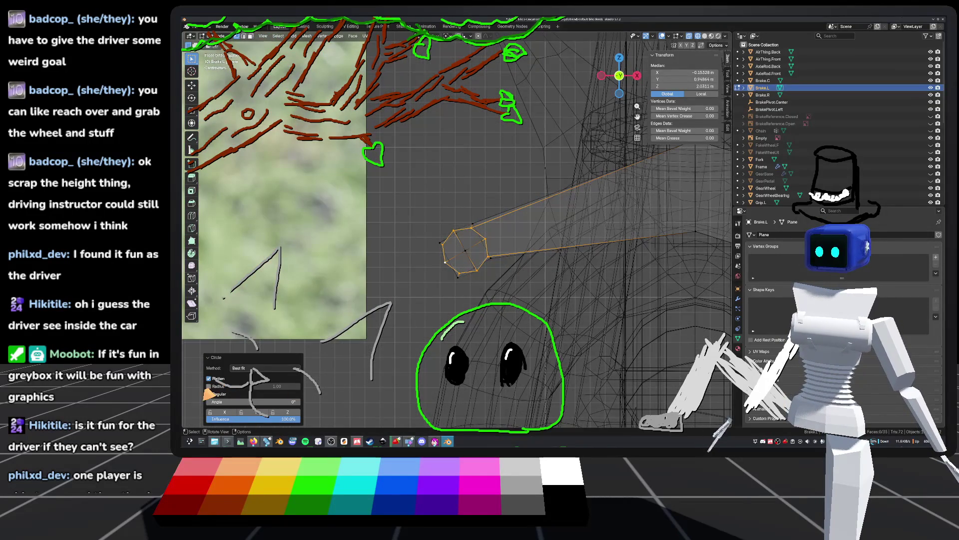
pyautogui.click(467, 202)
pyautogui.moveTo(467, 203)
pyautogui.mouseDown(button='middle')
pyautogui.moveTo(450, 278)
pyautogui.moveTo(588, 248)
pyautogui.mouseUp(button='middle')
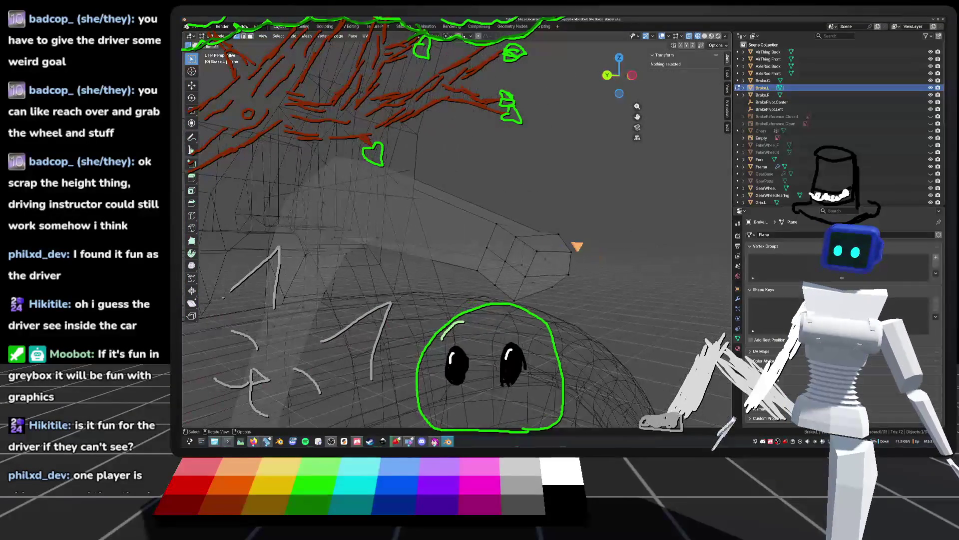
# Path-select the loop around the arm's end and round it with LoopTools Circle
pyautogui.click(536, 252)
pyautogui.keyDown('ctrl'); pyautogui.click(484, 269); pyautogui.keyUp('ctrl')
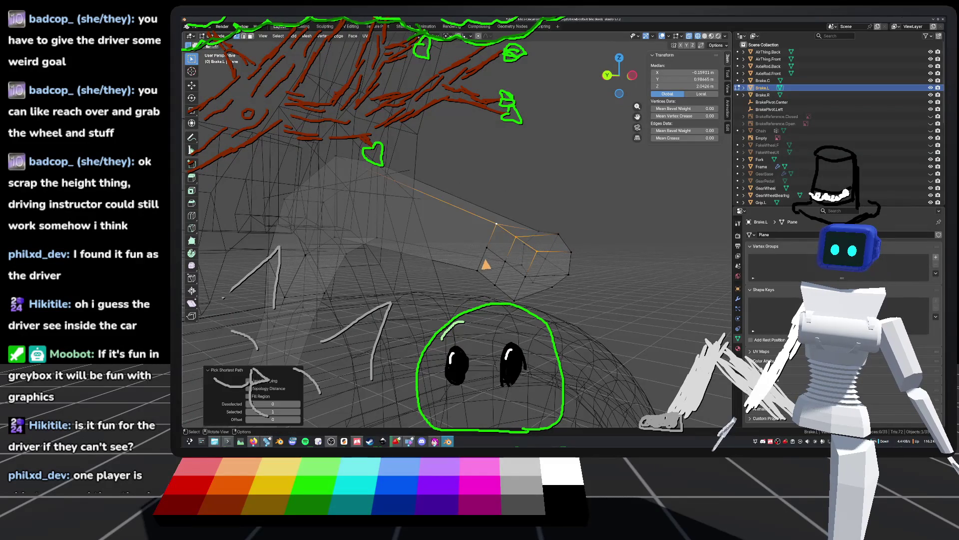
pyautogui.keyDown('ctrl'); pyautogui.click(484, 292); pyautogui.keyUp('ctrl')
pyautogui.moveTo(567, 284)
pyautogui.mouseDown(button='middle')
pyautogui.moveTo(539, 274)
pyautogui.moveTo(441, 280)
pyautogui.mouseUp(button='middle')
pyautogui.rightClick(481, 265)
pyautogui.moveTo(479, 251)
pyautogui.click(531, 265)
pyautogui.press('KP_Decimal')
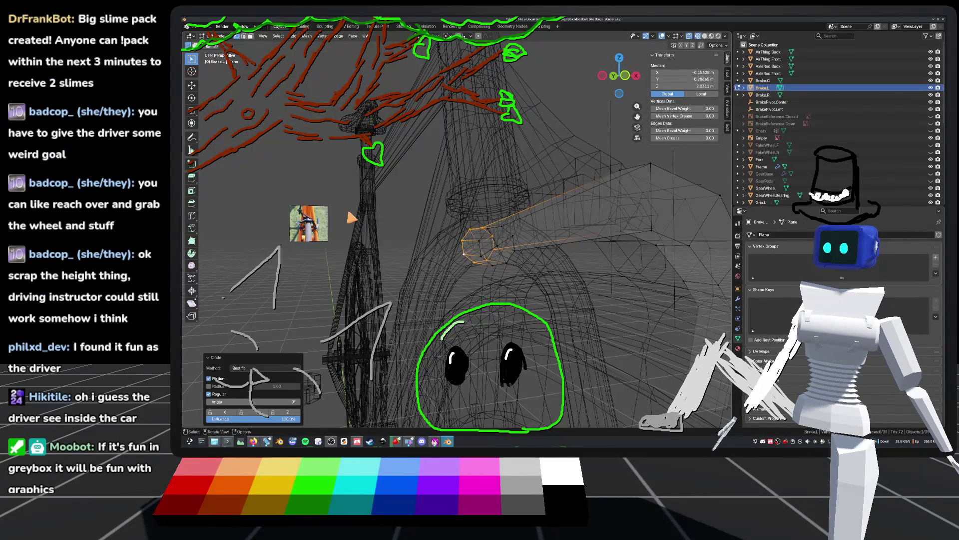
# Compare with the front reference photo, save default_bike.blend and return to Object Mode
pyautogui.click(625, 75)
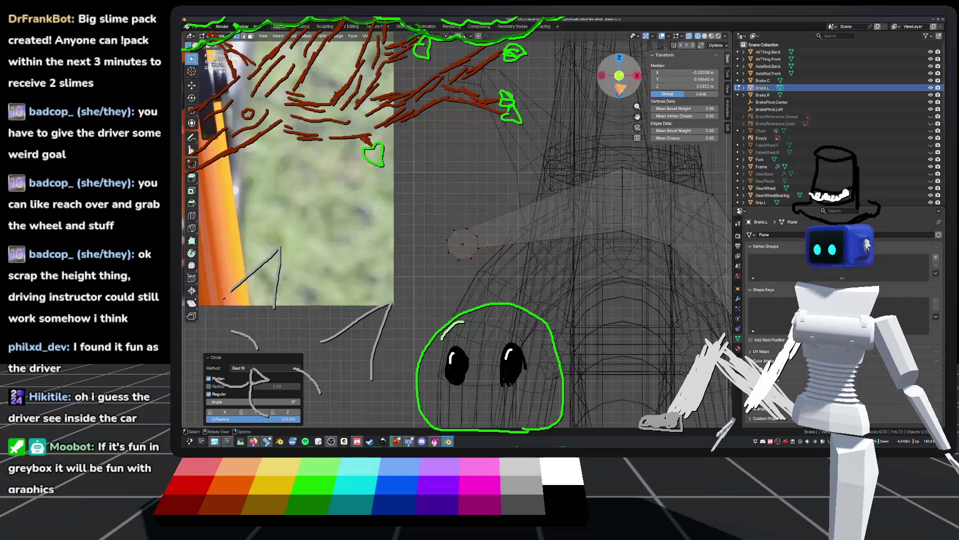
pyautogui.click(455, 191)
pyautogui.hotkey('ctrl', 's')
pyautogui.press('Tab')
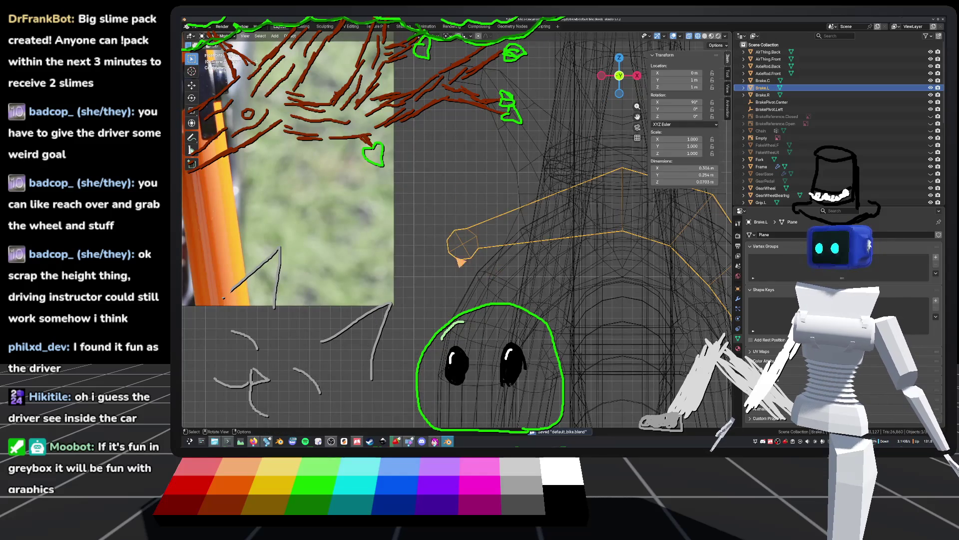
# Select the Brake.L object and enter Edit Mode on its mesh
pyautogui.scroll(4, 414, 263)
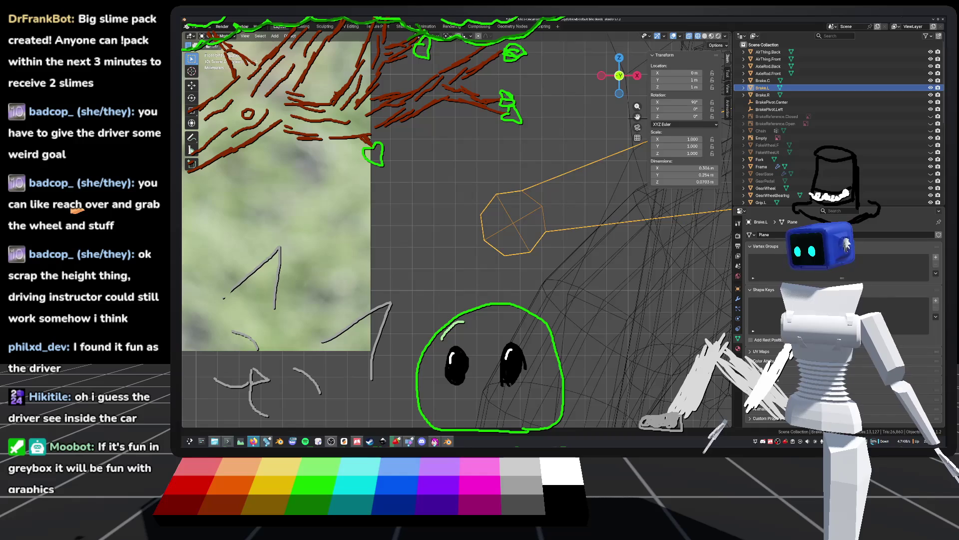
pyautogui.moveTo(470, 273); pyautogui.dragTo(477, 265, button='middle')
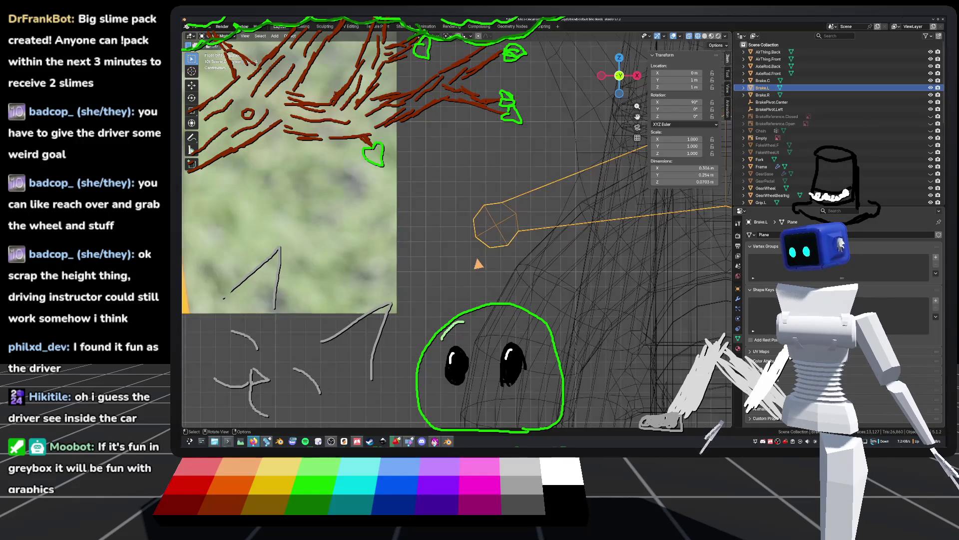
pyautogui.scroll(-3, 480, 263)
pyautogui.press('a')
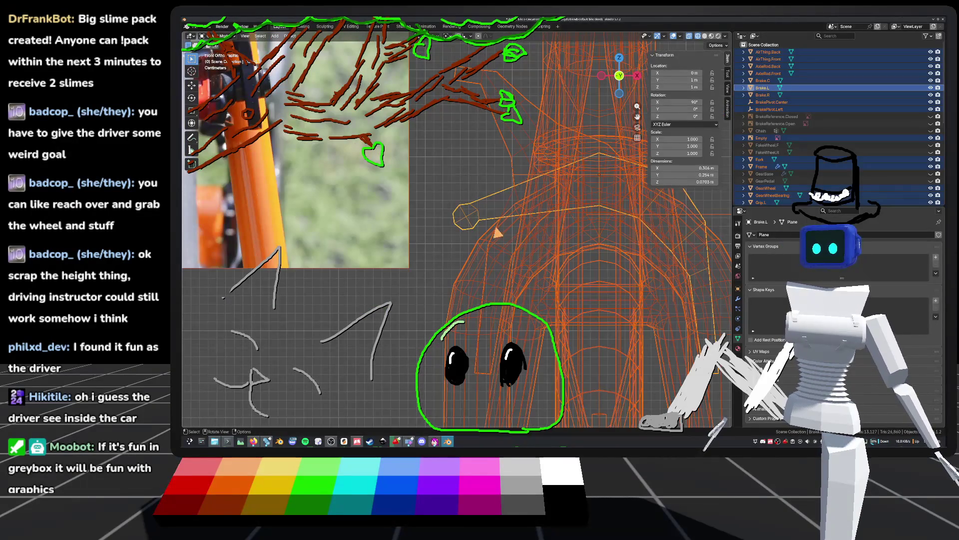
pyautogui.click(442, 158)
pyautogui.click(565, 238)
pyautogui.click(485, 225)
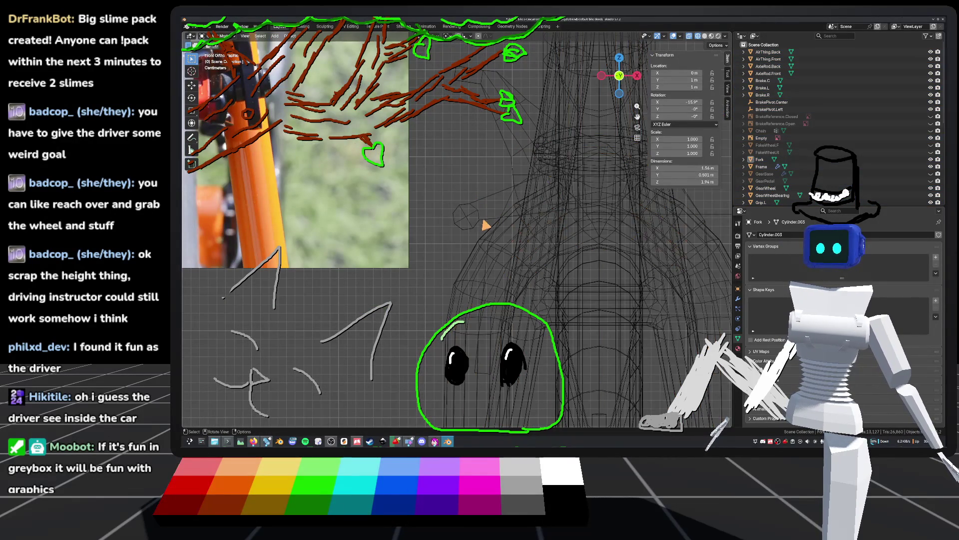
pyautogui.click(469, 216)
pyautogui.press('Tab')
# Box-select the octagon ring at the arm's end and scale it by 1.475
pyautogui.scroll(2, 500, 198)
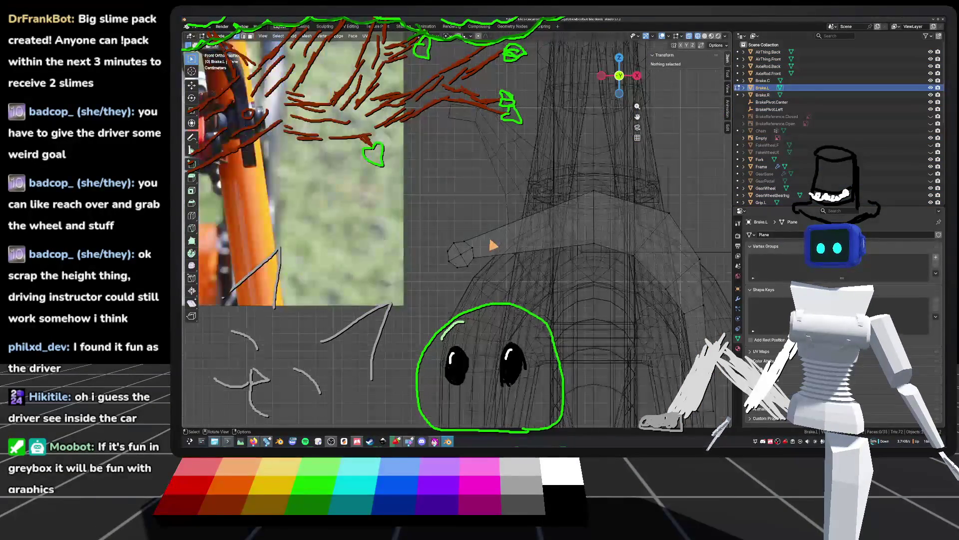
pyautogui.scroll(2, 494, 245)
pyautogui.scroll(1, 443, 255)
pyautogui.moveTo(377, 184); pyautogui.dragTo(461, 252)
pyautogui.scroll(-3, 462, 222)
pyautogui.press('s')
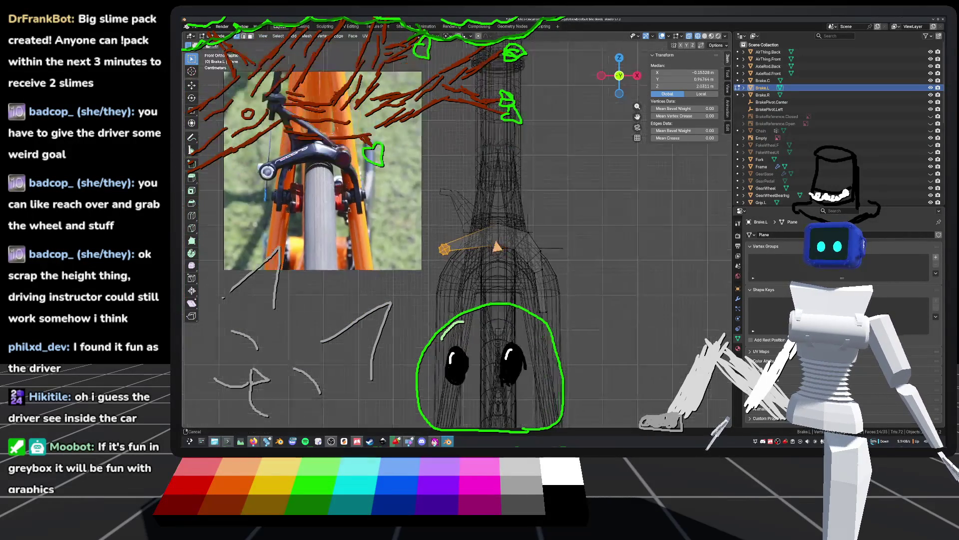
pyautogui.scroll(3, 452, 252)
pyautogui.press('s')
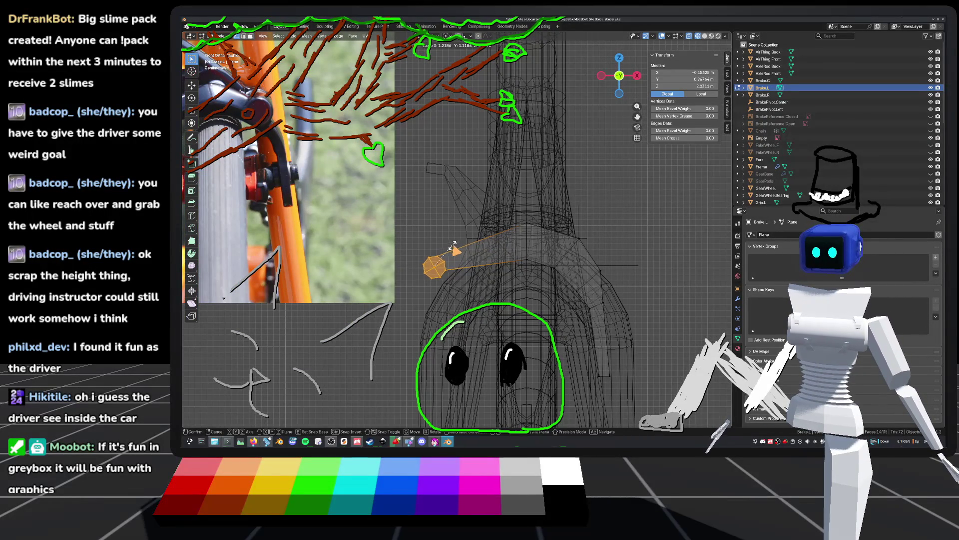
pyautogui.click(460, 249)
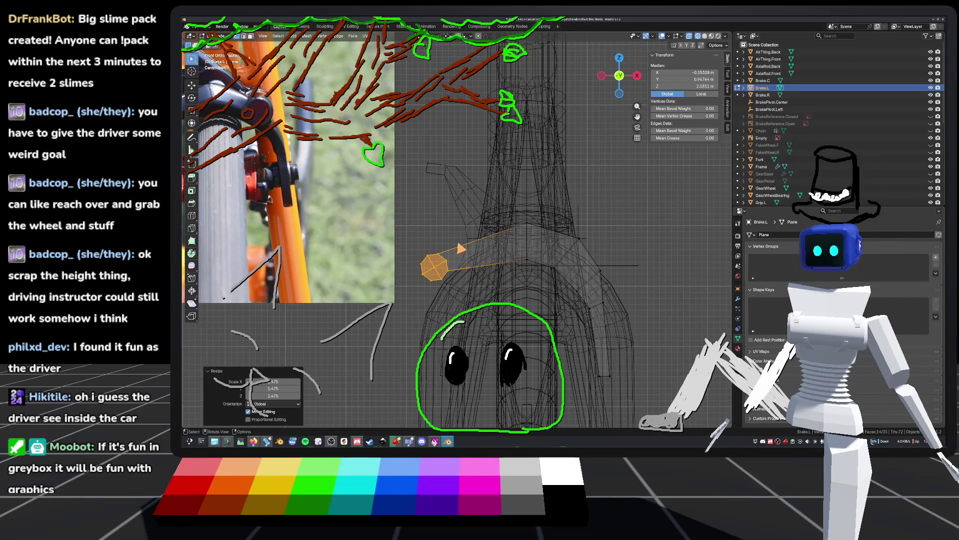
# Deselect, save default_bike.blend, and switch the viewport to Solid shading
pyautogui.scroll(-4, 499, 240)
pyautogui.hotkey('alt', 'a')
pyautogui.hotkey('ctrl', 's')
pyautogui.scroll(2, 546, 243)
pyautogui.moveTo(545, 241); pyautogui.dragTo(599, 230, button='middle')
pyautogui.click(708, 36)
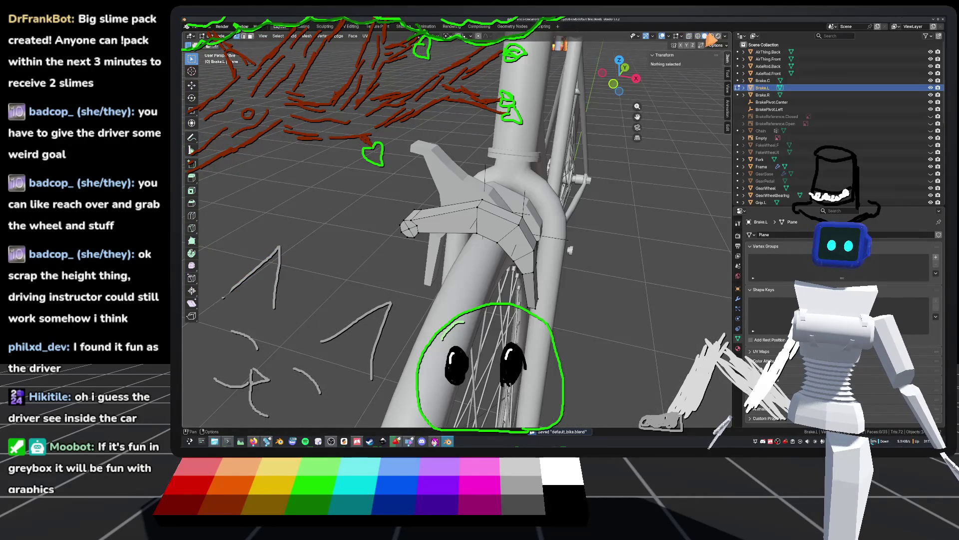
# Restore the end-section selection and scale it to 1.53 in X and Z, keeping Y at 1.0
pyautogui.moveTo(665, 100); pyautogui.dragTo(633, 207, button='middle')
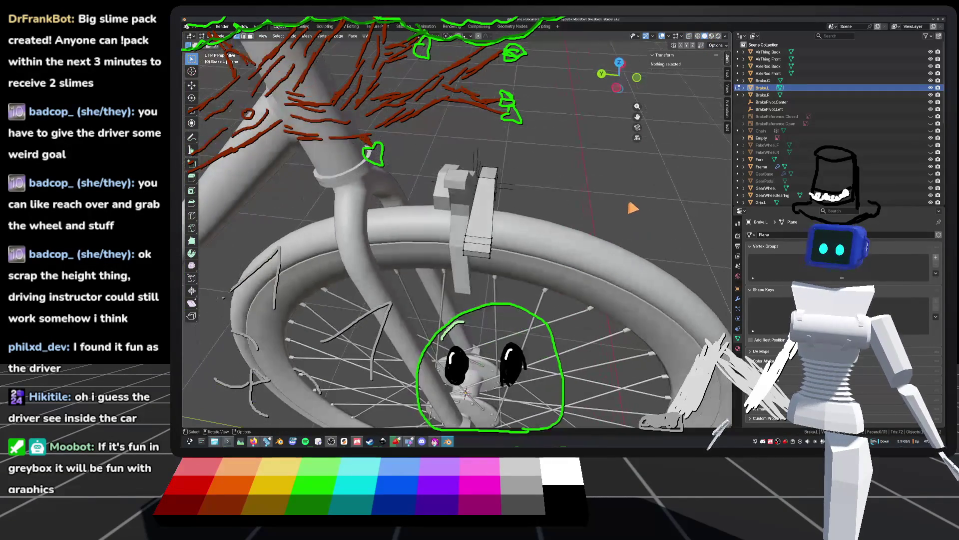
pyautogui.hotkey('ctrl', 'z')
pyautogui.moveTo(411, 321)
pyautogui.mouseDown(button='middle')
pyautogui.moveTo(432, 229)
pyautogui.moveTo(412, 180)
pyautogui.moveTo(280, 379)
pyautogui.mouseUp(button='middle')
pyautogui.press('g')
pyautogui.click(422, 175)
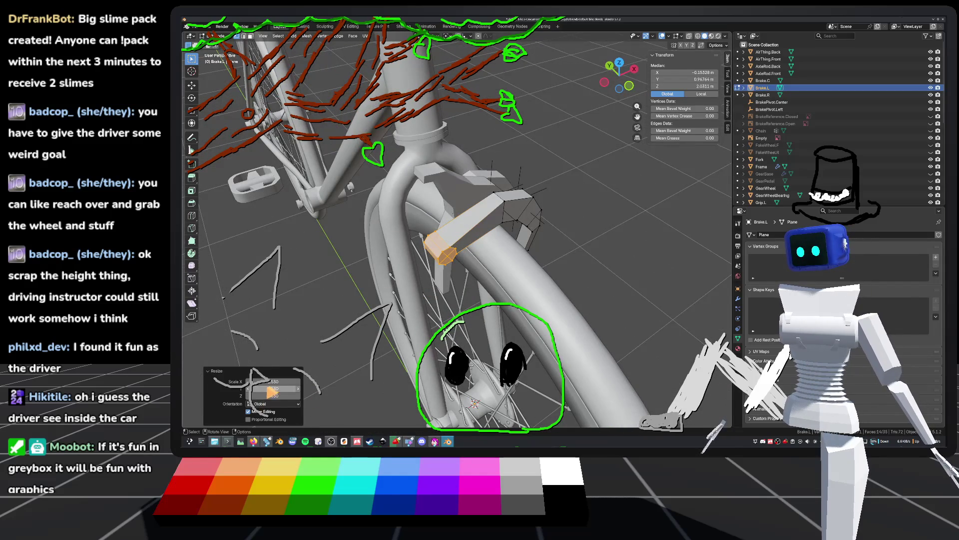
pyautogui.moveTo(272, 383); pyautogui.dragTo(280, 392)
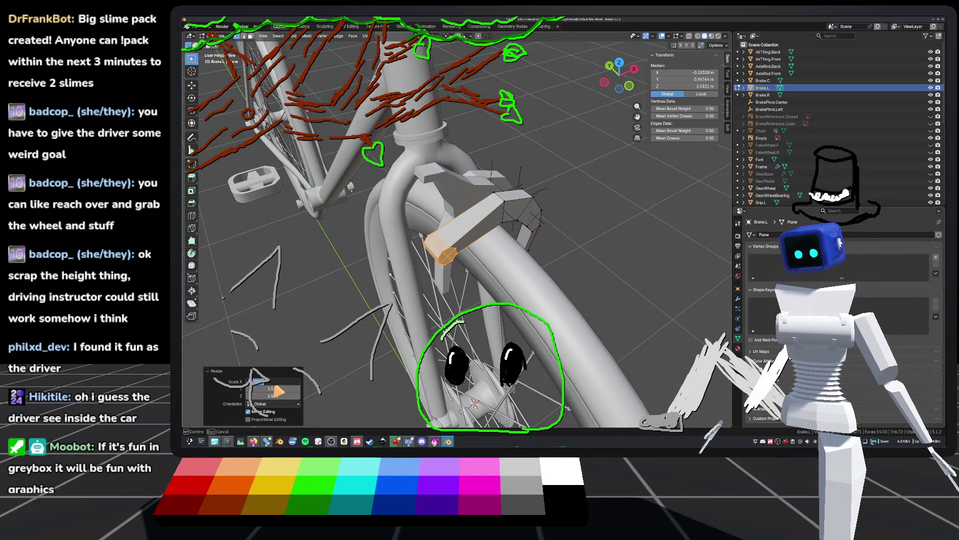
pyautogui.click(275, 388)
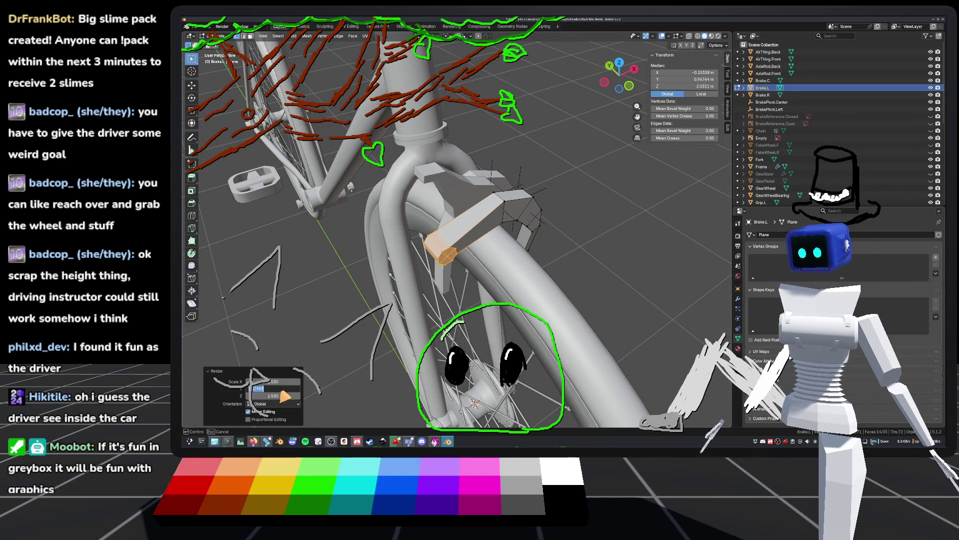
pyautogui.write('1')
pyautogui.press('Return')
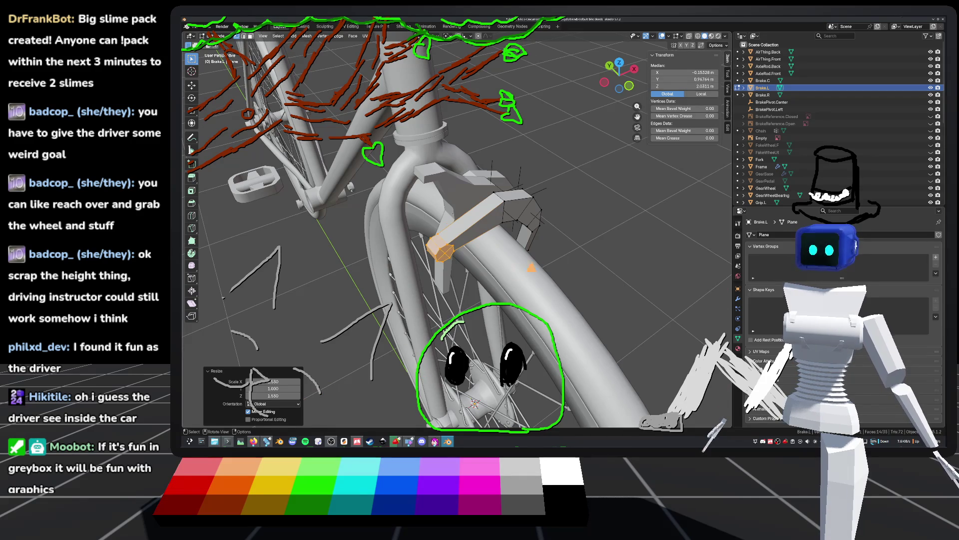
# Clear the selection, save default_bike.blend and return to Object Mode
pyautogui.moveTo(422, 372); pyautogui.dragTo(594, 248, button='middle')
pyautogui.hotkey('alt', 'a')
pyautogui.scroll(-5, 558, 206)
pyautogui.hotkey('ctrl', 's')
pyautogui.moveTo(558, 206)
pyautogui.mouseDown(button='middle')
pyautogui.moveTo(564, 284)
pyautogui.moveTo(591, 248)
pyautogui.mouseUp(button='middle')
pyautogui.press('Tab')
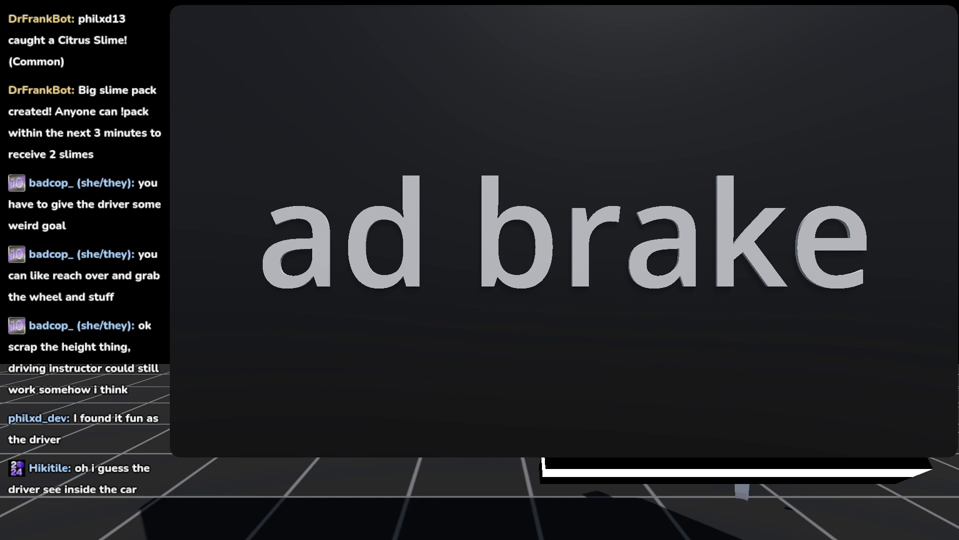
# Edit the break screen's wall title so it reads 'ad brakes'
pyautogui.write('s')
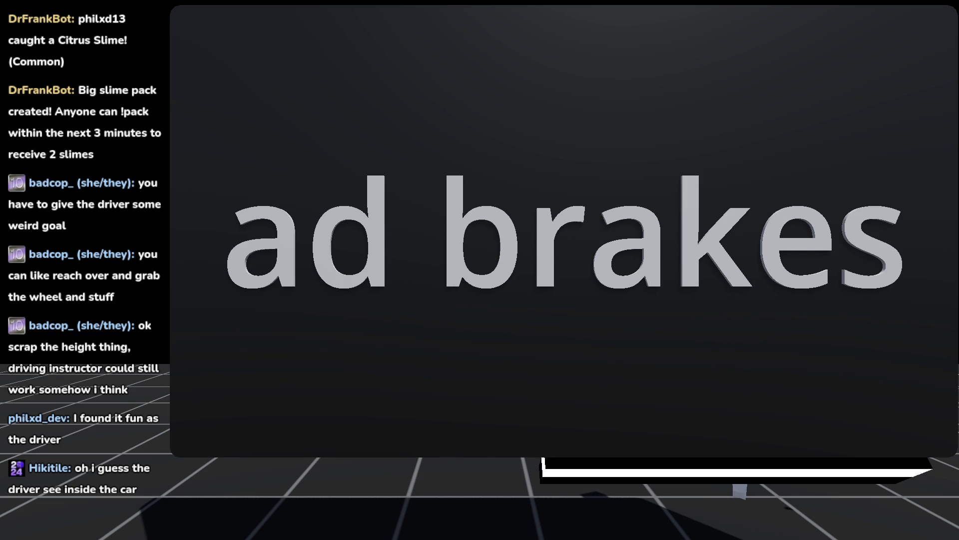
pyautogui.write('d')
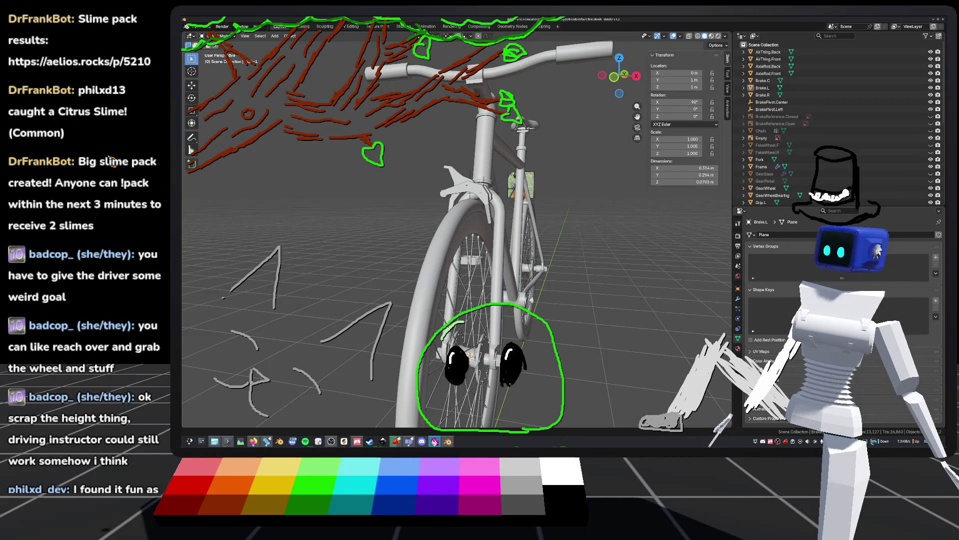
# Alt-tab from Blender to Chrome showing the Aelios slime pack results
pyautogui.hotkey('alt', 'Tab')
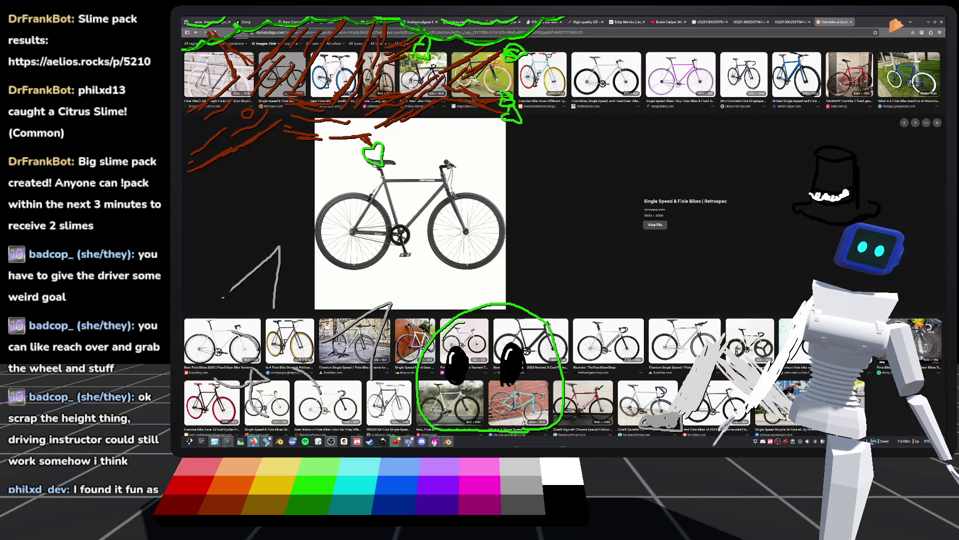
# Close the Aelios slime results tab and bring the Godot bike game editor forward
pyautogui.click(891, 22)
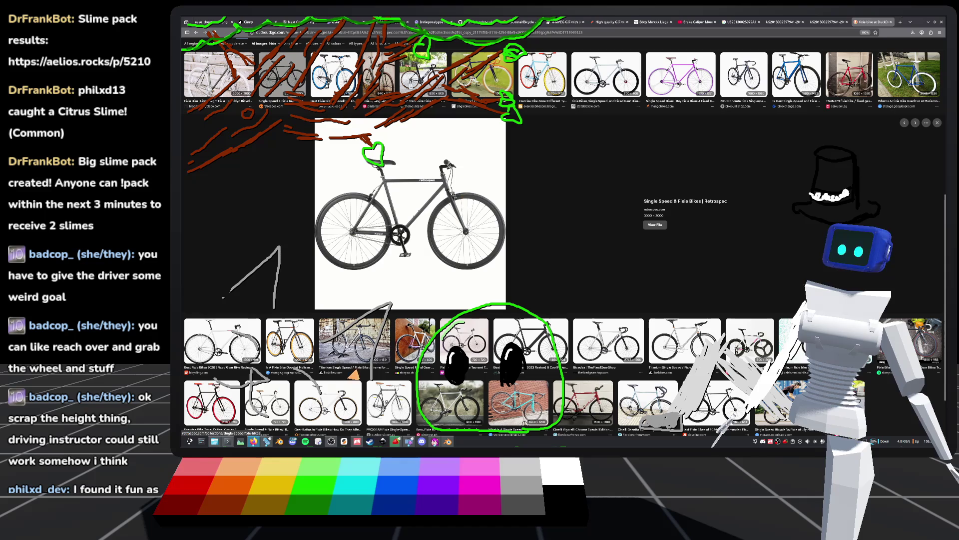
pyautogui.click(264, 443)
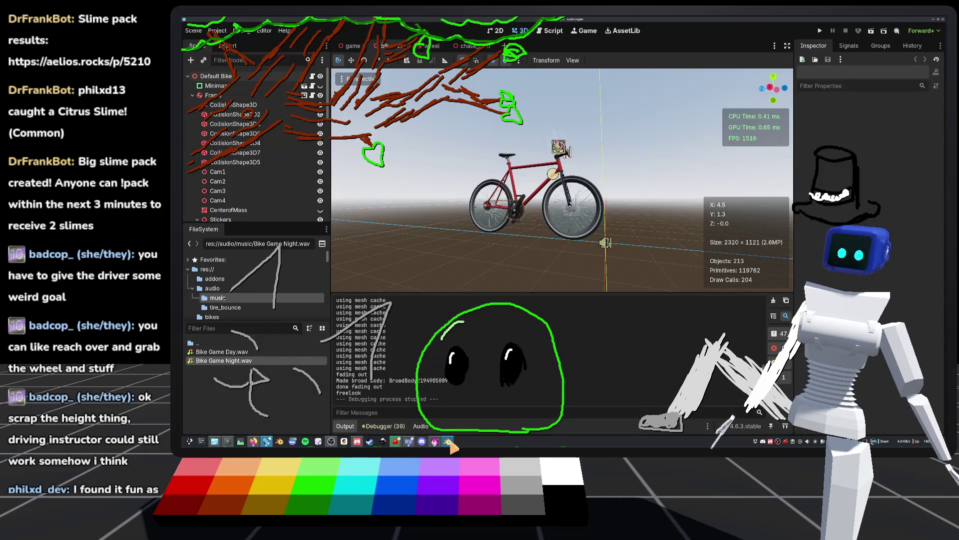
# Return to Blender and orbit toward the bike's front fork and brake photo
pyautogui.click(447, 441)
pyautogui.moveTo(495, 270)
pyautogui.mouseDown(button='middle')
pyautogui.moveTo(611, 258)
pyautogui.moveTo(543, 312)
pyautogui.moveTo(622, 279)
pyautogui.moveTo(622, 258)
pyautogui.moveTo(606, 315)
pyautogui.moveTo(579, 270)
pyautogui.moveTo(587, 253)
pyautogui.moveTo(582, 265)
pyautogui.moveTo(532, 199)
pyautogui.moveTo(566, 258)
pyautogui.mouseUp(button='middle')
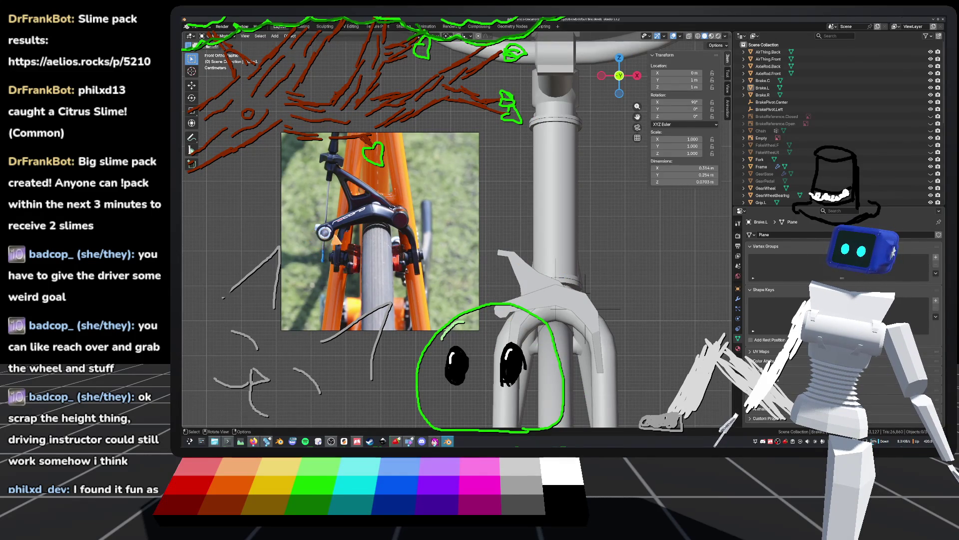
# Pan and zoom onto the brake caliper reference photo and save default_bike.blend
pyautogui.keyDown('shift'); pyautogui.moveTo(570, 322); pyautogui.dragTo(645, 285, button='middle'); pyautogui.keyUp('shift')
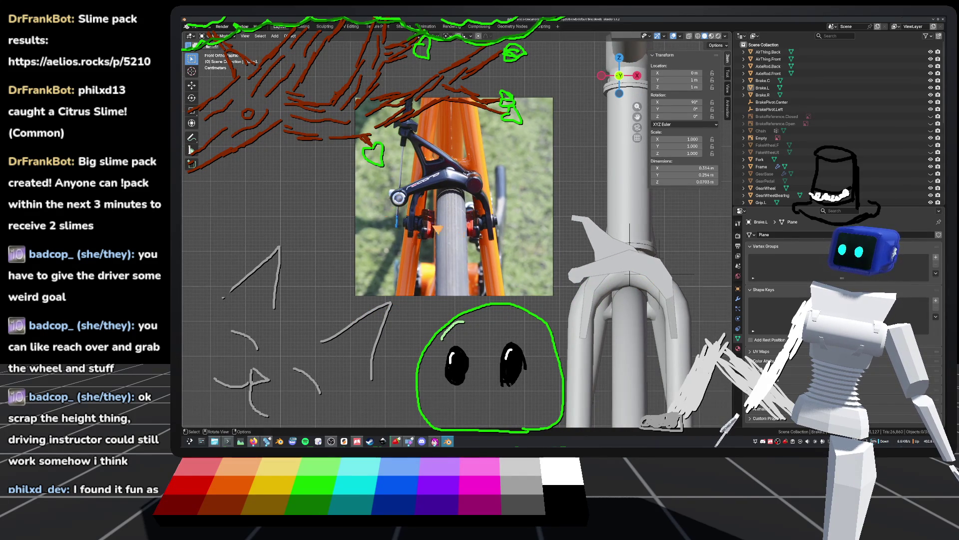
pyautogui.scroll(2, 391, 200)
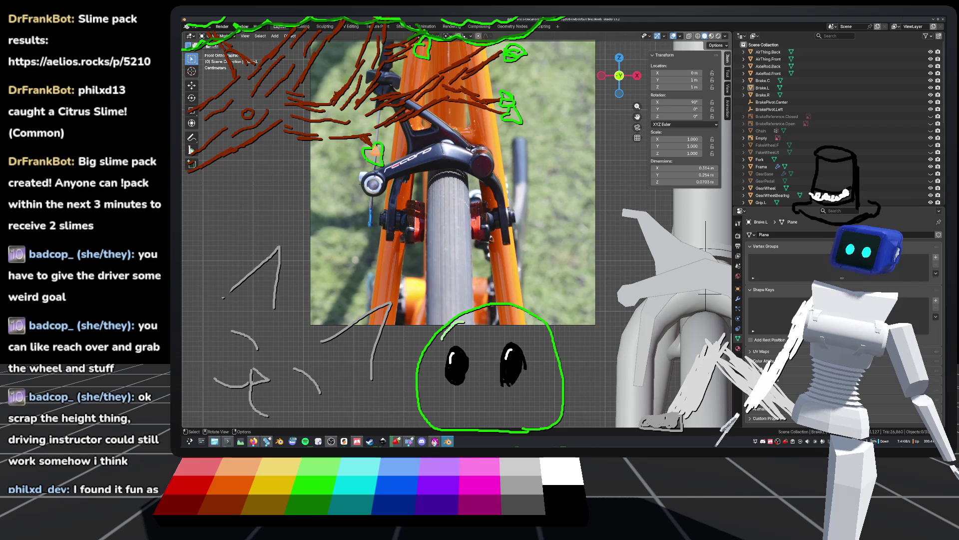
pyautogui.keyDown('shift'); pyautogui.moveTo(569, 310); pyautogui.dragTo(577, 261, button='middle'); pyautogui.keyUp('shift')
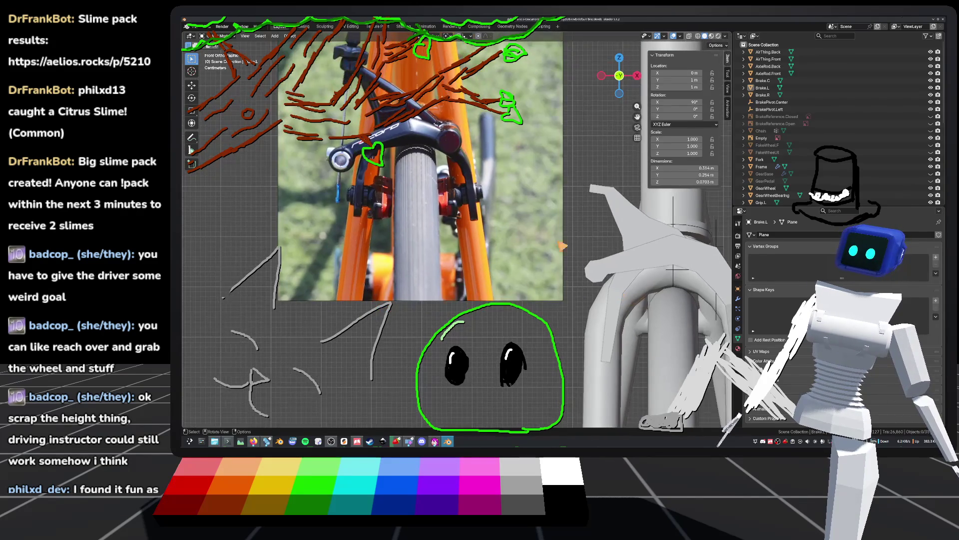
pyautogui.keyDown('shift'); pyautogui.moveTo(653, 248); pyautogui.dragTo(607, 245, button='middle'); pyautogui.keyUp('shift')
pyautogui.hotkey('ctrl', 's')
pyautogui.scroll(2, 607, 246)
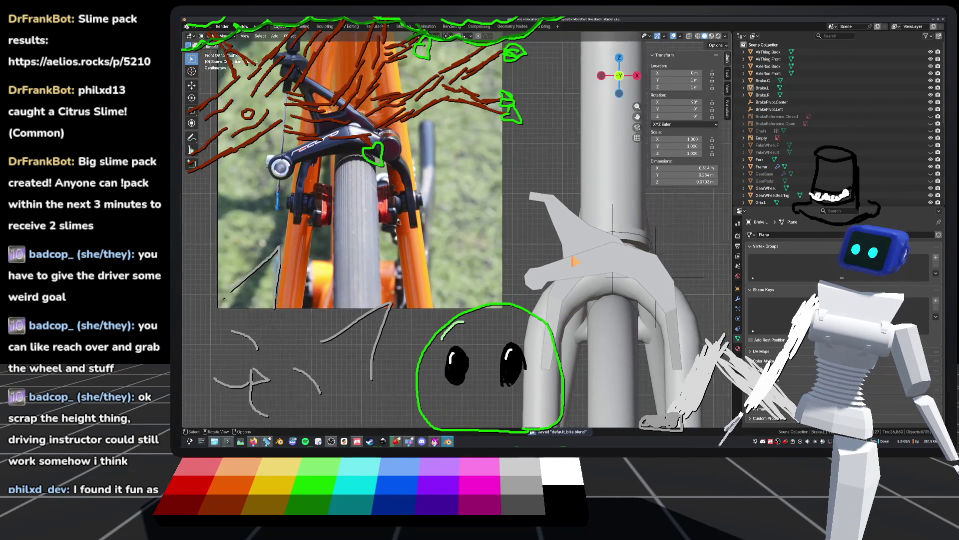
pyautogui.scroll(-2, 582, 262)
pyautogui.scroll(3, 582, 272)
# Frame the front wheel brake parts close up in the left orthographic view
pyautogui.moveTo(582, 278)
pyautogui.mouseDown(button='middle')
pyautogui.moveTo(702, 300)
pyautogui.moveTo(522, 310)
pyautogui.mouseUp(button='middle')
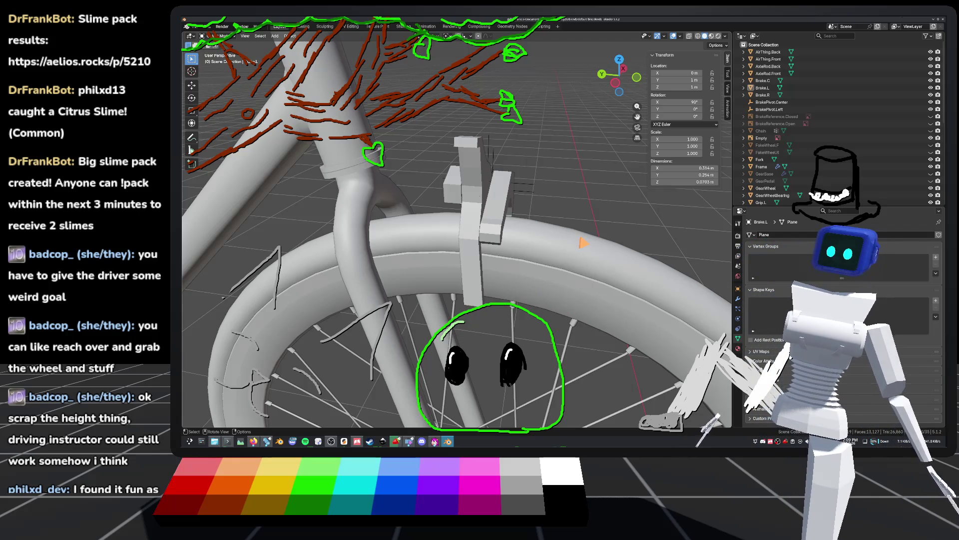
pyautogui.moveTo(591, 310); pyautogui.dragTo(592, 226, button='middle')
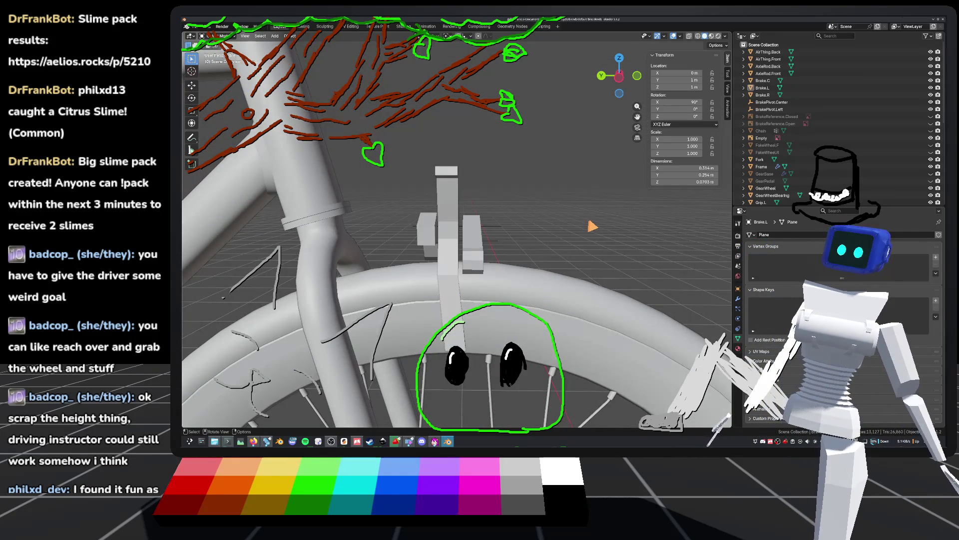
pyautogui.moveTo(462, 153)
pyautogui.keyDown('shift'); pyautogui.mouseDown(button='middle')
pyautogui.moveTo(489, 245)
pyautogui.moveTo(504, 250)
pyautogui.moveTo(493, 258)
pyautogui.moveTo(451, 226)
pyautogui.moveTo(530, 250)
pyautogui.mouseUp(button='middle'); pyautogui.keyUp('shift')
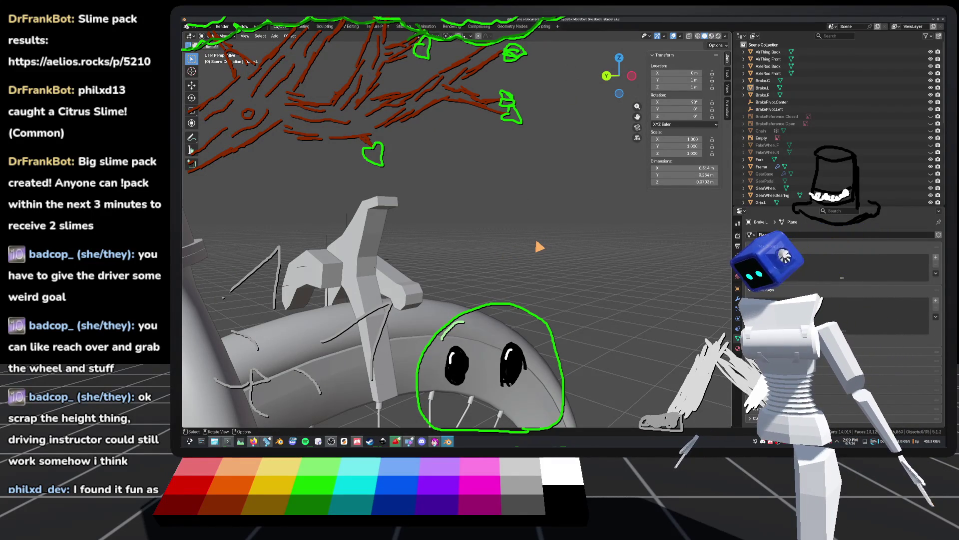
pyautogui.moveTo(535, 250)
pyautogui.mouseDown(button='middle')
pyautogui.moveTo(514, 250)
pyautogui.moveTo(545, 300)
pyautogui.moveTo(555, 225)
pyautogui.mouseUp(button='middle')
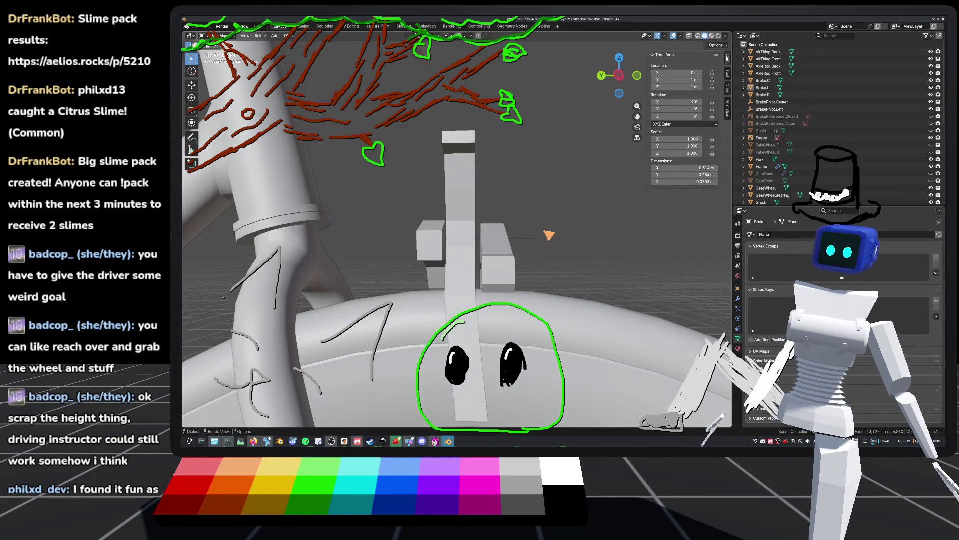
pyautogui.moveTo(499, 278)
pyautogui.mouseDown(button='middle')
pyautogui.moveTo(490, 169)
pyautogui.moveTo(506, 259)
pyautogui.mouseUp(button='middle')
pyautogui.scroll(-4, 506, 259)
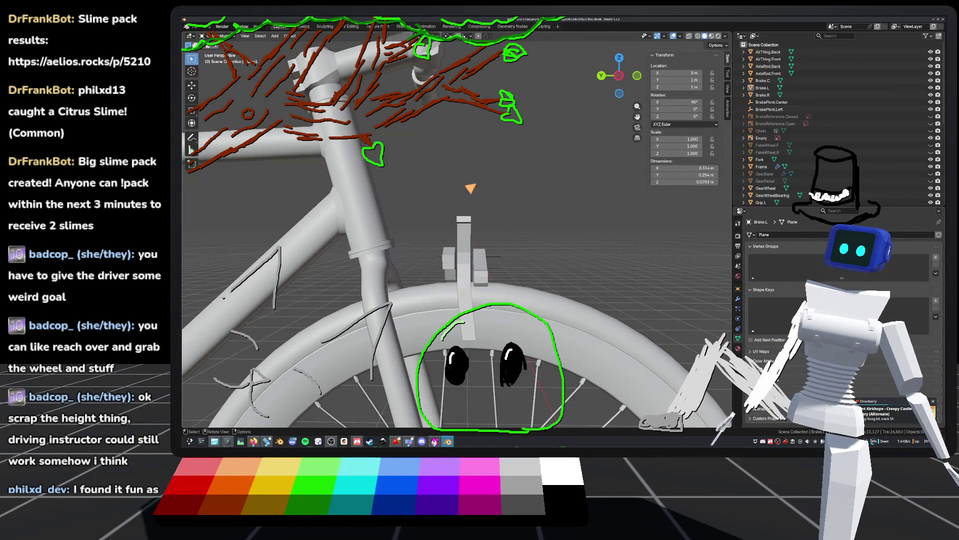
pyautogui.press('ctrl+KP_3')
pyautogui.press('KP_Decimal')
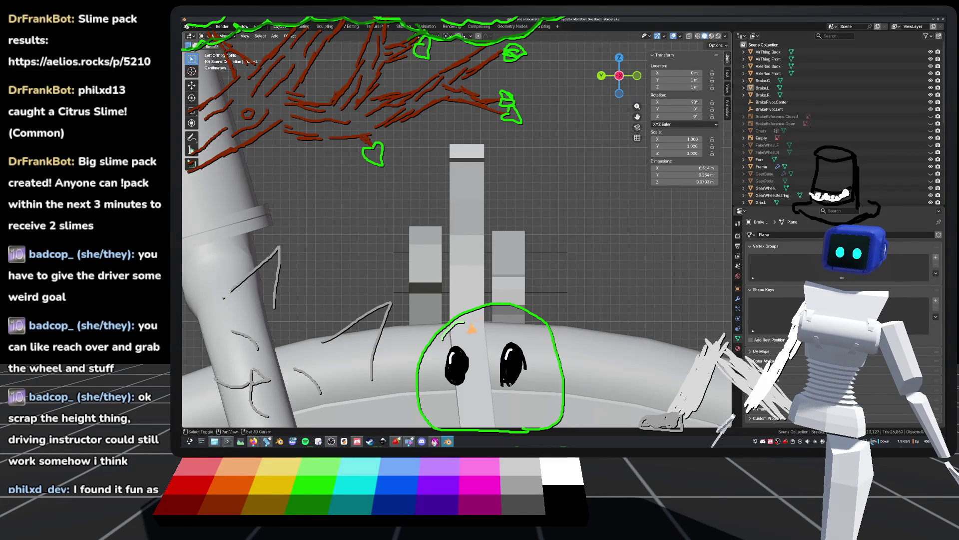
pyautogui.scroll(4, 477, 315)
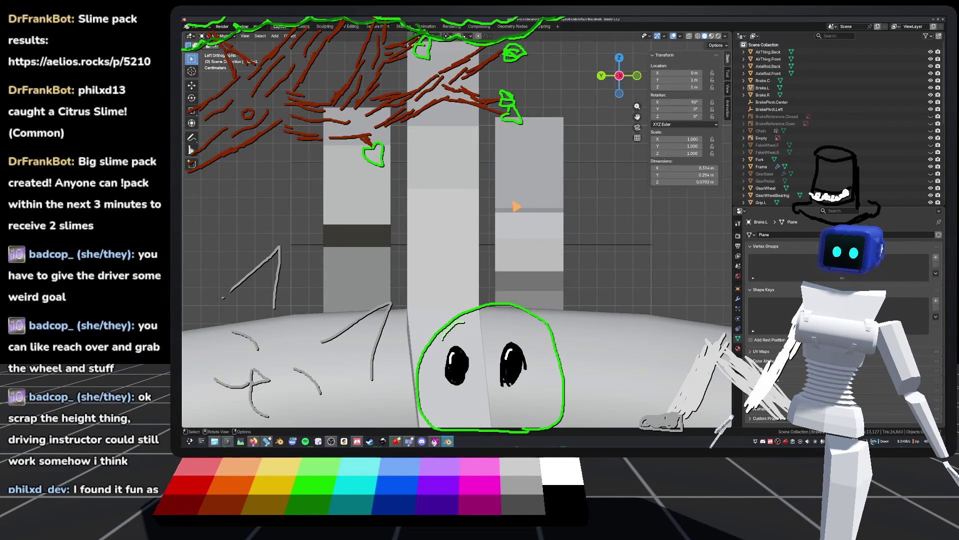
pyautogui.scroll(-5, 523, 206)
# In Edit Mode, shift all of Brake.L's mesh about 0.0035 m along Y
pyautogui.click(494, 205)
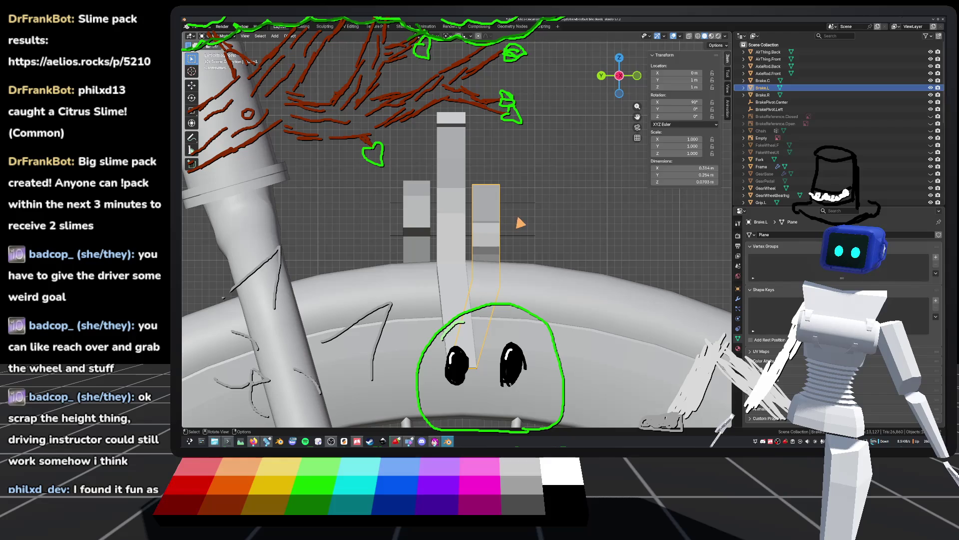
pyautogui.press('Tab')
pyautogui.scroll(3, 520, 223)
pyautogui.press('a')
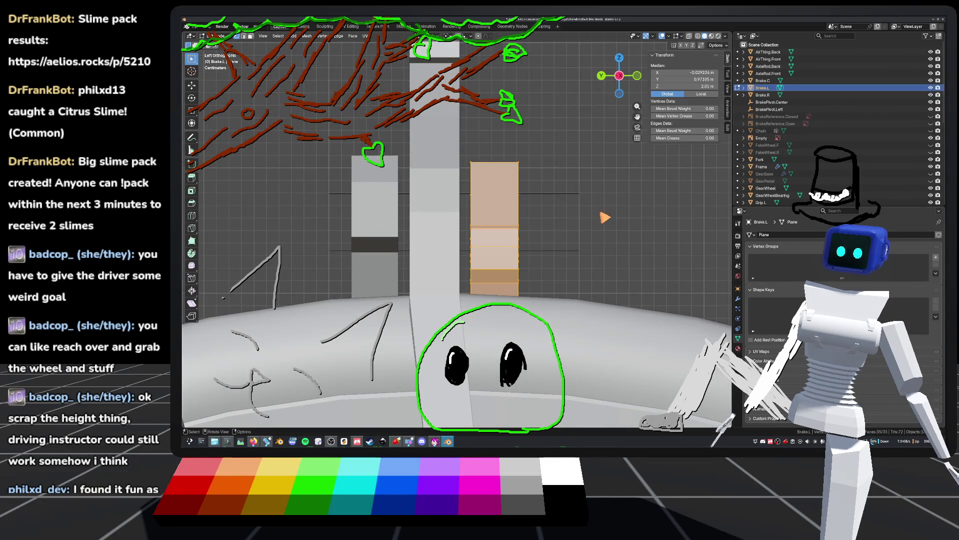
pyautogui.scroll(-5, 618, 231)
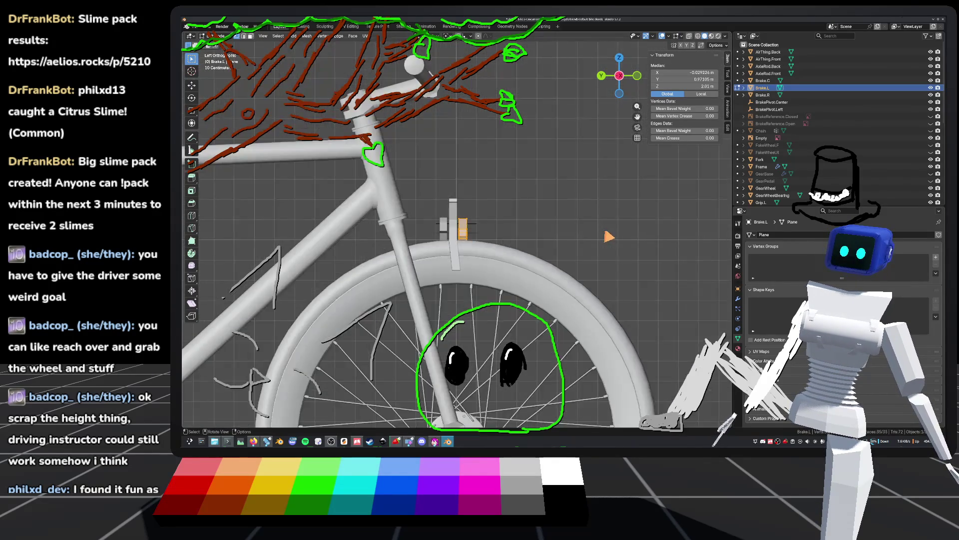
pyautogui.scroll(5, 604, 230)
pyautogui.scroll(-6, 605, 229)
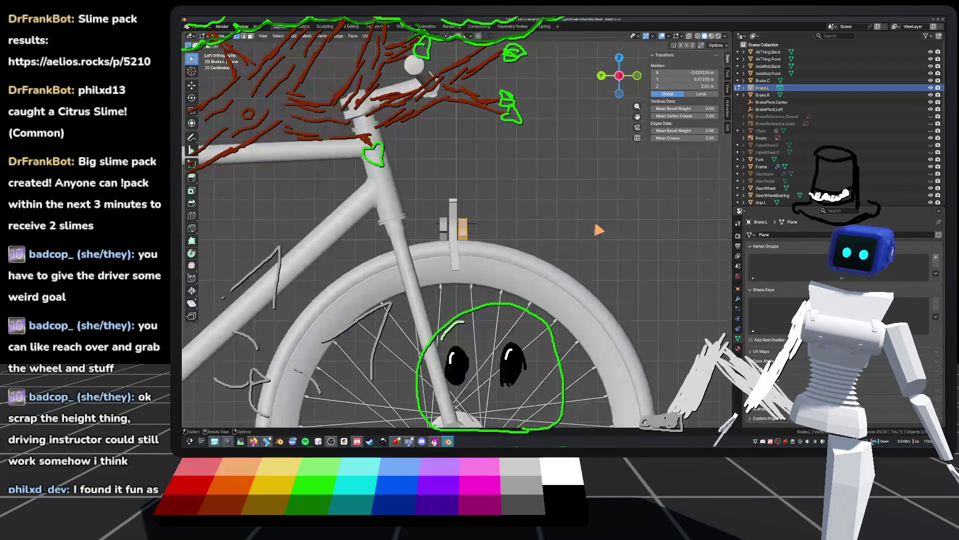
pyautogui.scroll(3, 599, 235)
pyautogui.scroll(5, 598, 235)
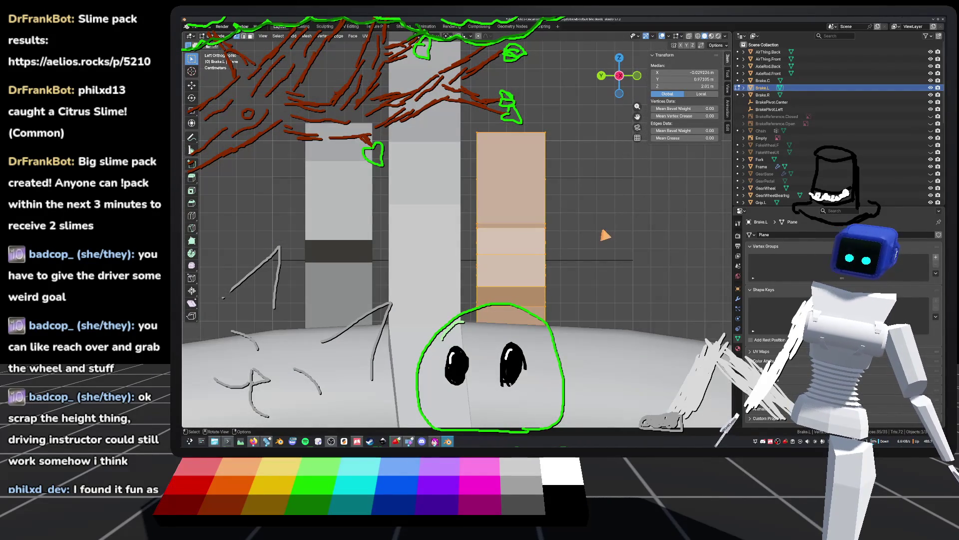
pyautogui.press('g')
pyautogui.press('y')
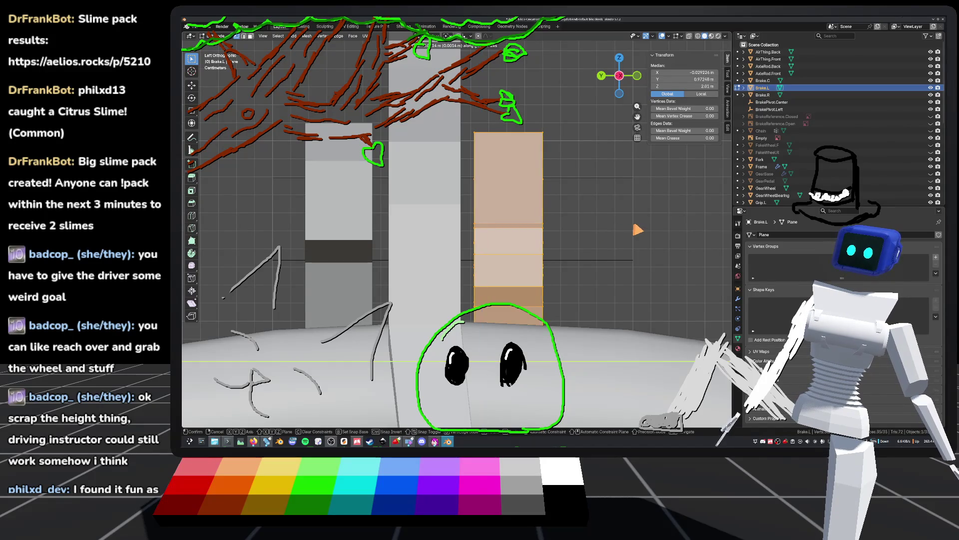
pyautogui.click(631, 230)
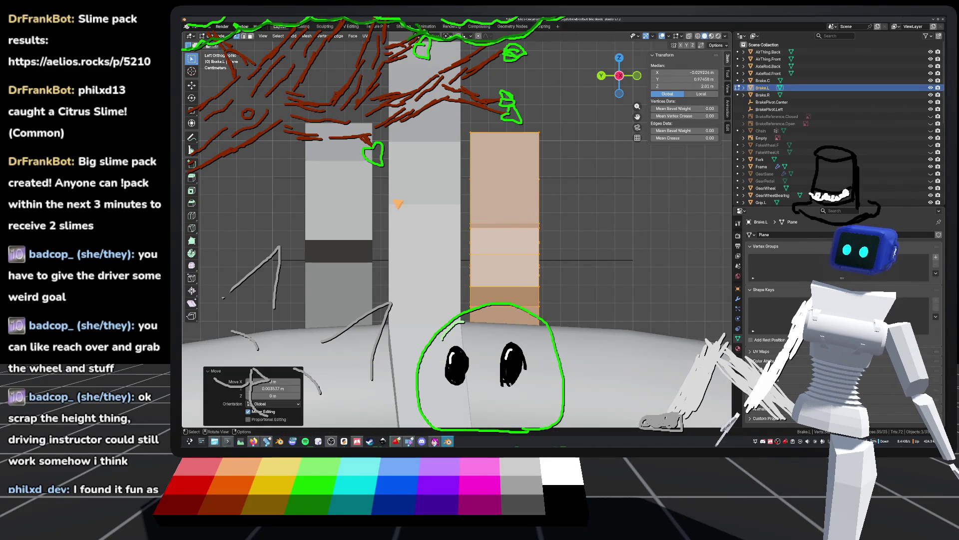
# Return to Object Mode, save default_bike.blend, and select the Brake.C piece
pyautogui.press('Tab')
pyautogui.scroll(-5, 574, 205)
pyautogui.hotkey('ctrl', 's')
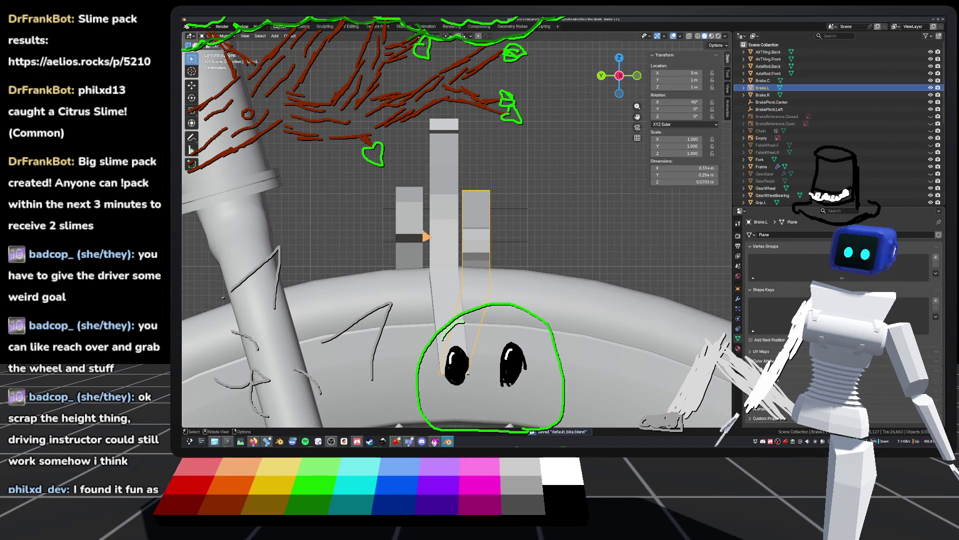
pyautogui.keyDown('shift'); pyautogui.scroll(-5, 427, 236); pyautogui.keyUp('shift')
pyautogui.keyDown('shift'); pyautogui.scroll(3, 480, 262); pyautogui.keyUp('shift')
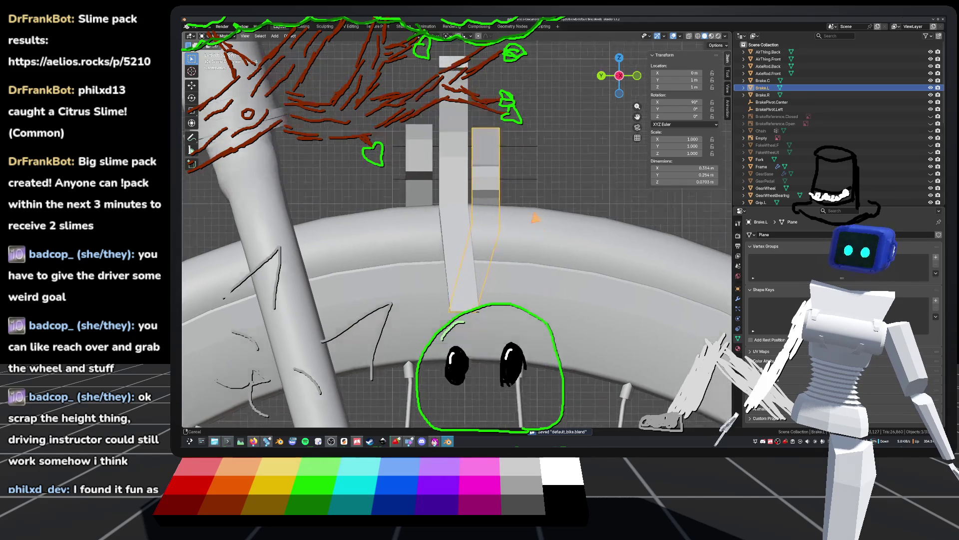
pyautogui.scroll(1, 418, 159)
pyautogui.click(418, 159)
pyautogui.scroll(3, 400, 180)
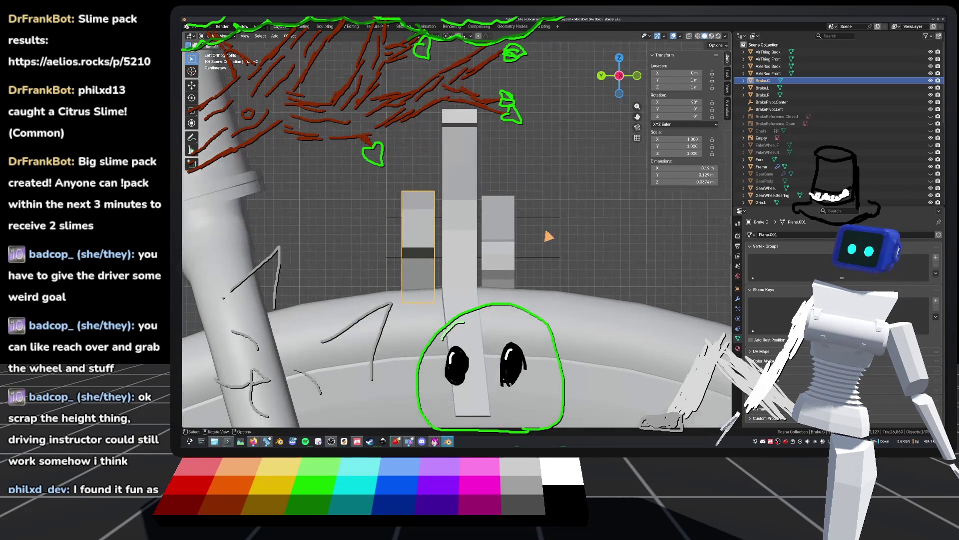
# Nudge Brake.C's mesh along Y in Edit Mode and save the file
pyautogui.press('Tab')
pyautogui.press('g')
pyautogui.press('y')
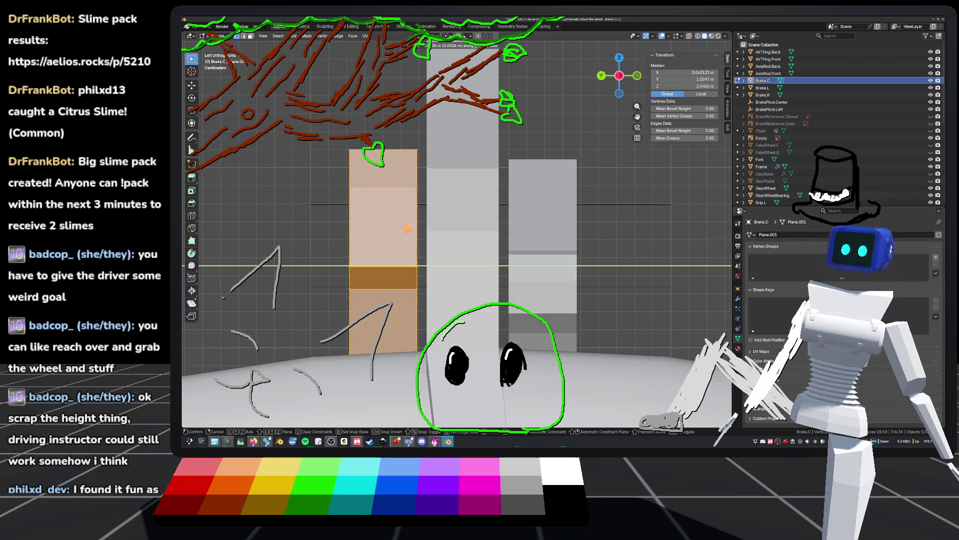
pyautogui.click(407, 228)
pyautogui.hotkey('ctrl', 's')
# Put the right brake arm Brake.R into Edit Mode and orbit around it
pyautogui.press('Tab')
pyautogui.moveTo(408, 228)
pyautogui.mouseDown(button='middle')
pyautogui.moveTo(614, 220)
pyautogui.moveTo(498, 244)
pyautogui.moveTo(474, 259)
pyautogui.mouseUp(button='middle')
pyautogui.press('Tab')
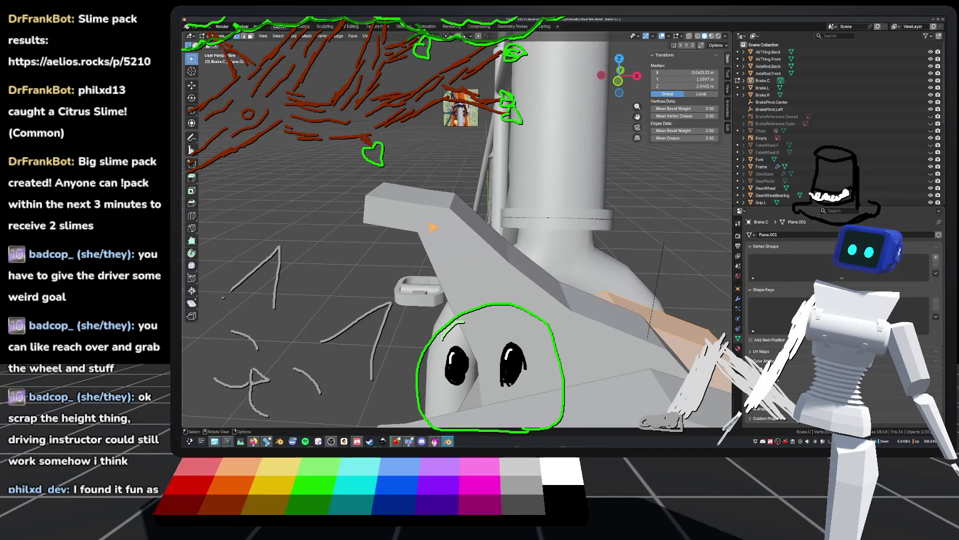
pyautogui.hotkey('alt', 'q')
pyautogui.moveTo(439, 227)
pyautogui.mouseDown(button='middle')
pyautogui.moveTo(485, 211)
pyautogui.moveTo(487, 260)
pyautogui.moveTo(662, 75)
pyautogui.mouseUp(button='middle')
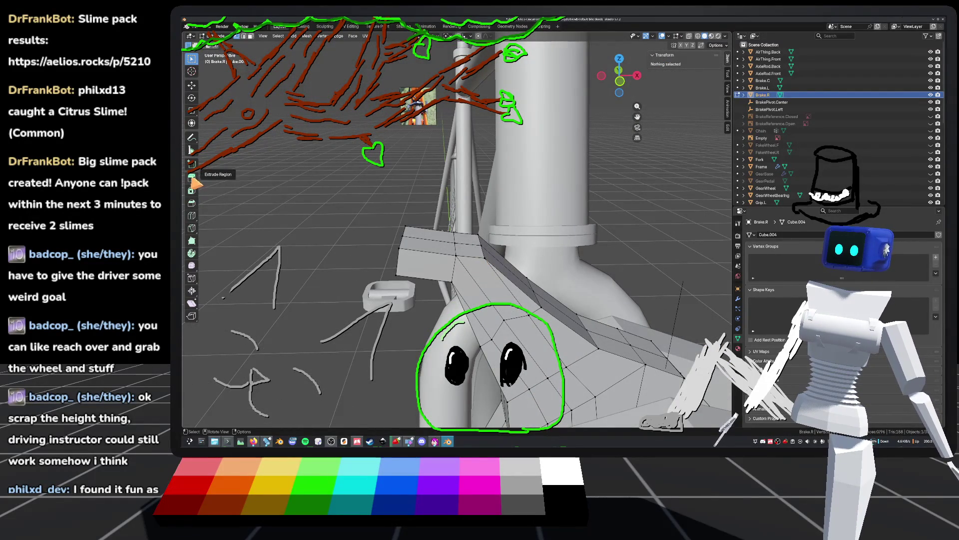
# Cut a new edge loop across the end block of Brake.R
pyautogui.click(192, 216)
pyautogui.click(422, 249)
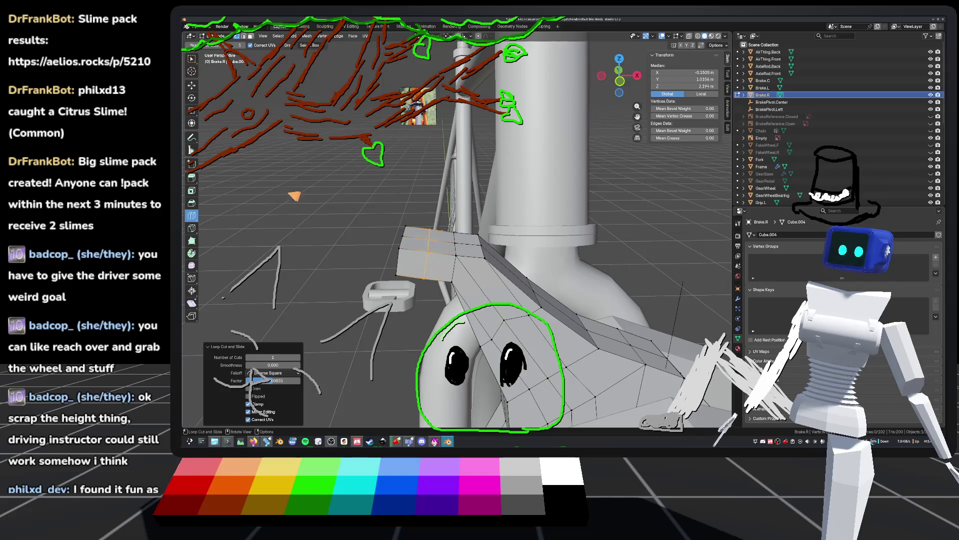
pyautogui.click(191, 58)
pyautogui.moveTo(452, 225)
pyautogui.mouseDown(button='middle')
pyautogui.moveTo(430, 259)
pyautogui.moveTo(500, 165)
pyautogui.moveTo(456, 213)
pyautogui.moveTo(449, 199)
pyautogui.moveTo(462, 178)
pyautogui.moveTo(480, 187)
pyautogui.moveTo(463, 146)
pyautogui.moveTo(483, 167)
pyautogui.moveTo(483, 221)
pyautogui.moveTo(431, 226)
pyautogui.mouseUp(button='middle')
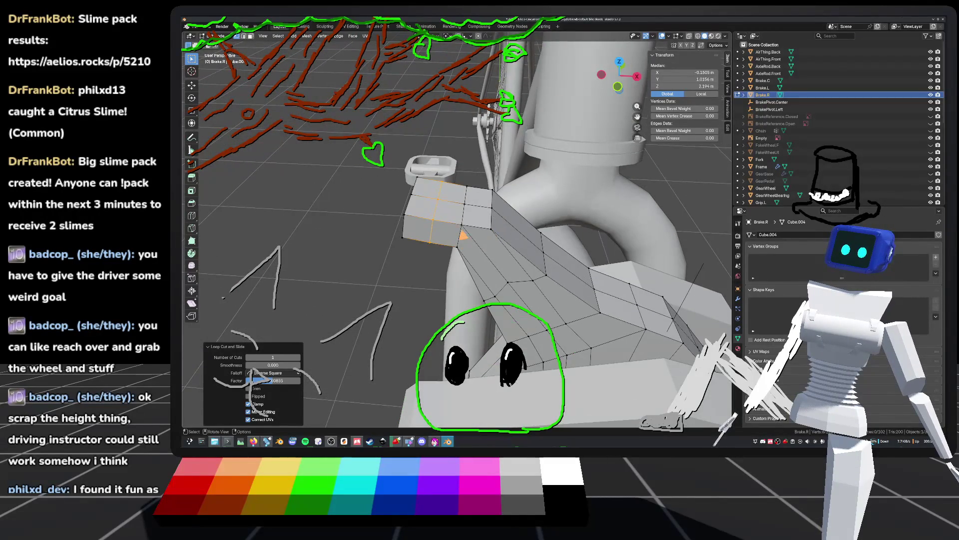
# Round the end block's loop into a circle with LoopTools Circle, applied twice
pyautogui.click(431, 225)
pyautogui.keyDown('shift'); pyautogui.click(433, 221); pyautogui.keyUp('shift')
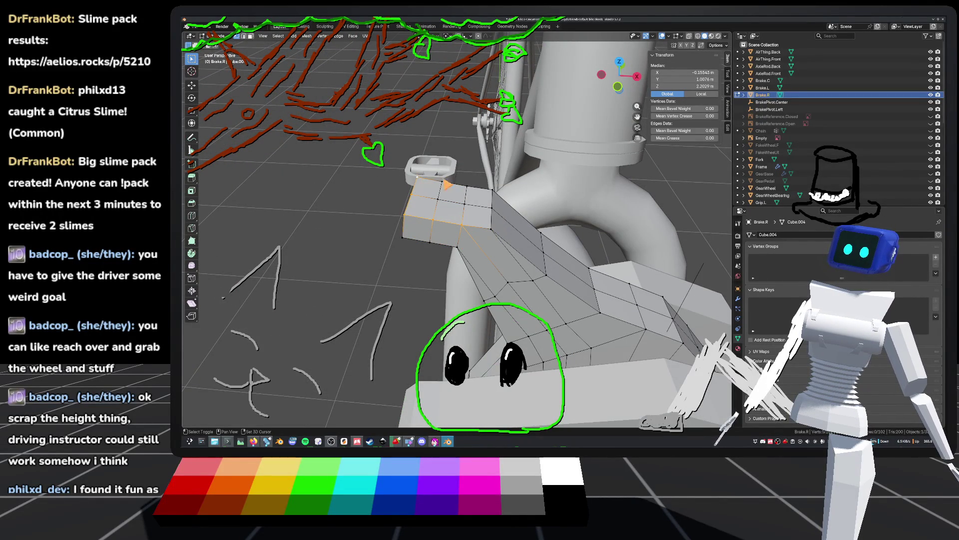
pyautogui.rightClick(465, 209)
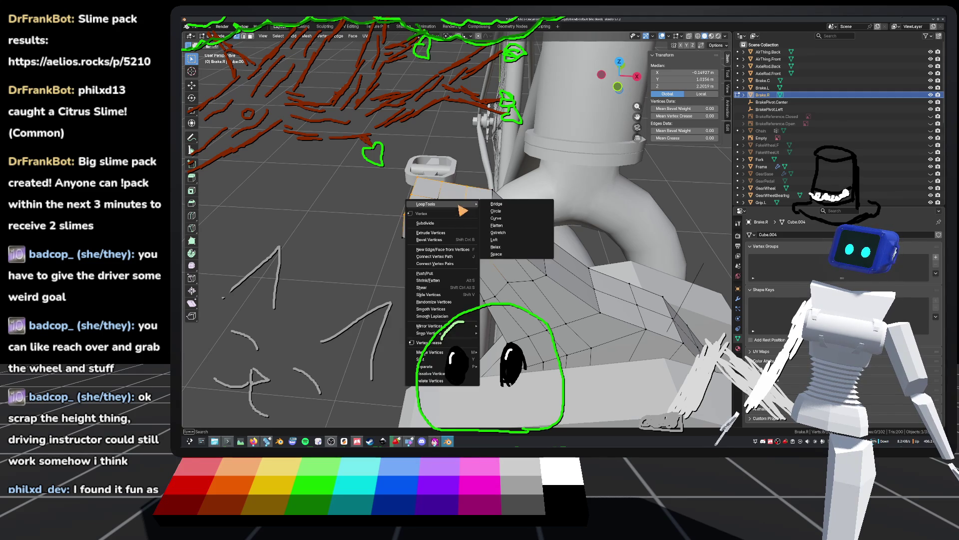
pyautogui.click(494, 211)
pyautogui.moveTo(494, 211)
pyautogui.mouseDown(button='middle')
pyautogui.moveTo(520, 168)
pyautogui.moveTo(442, 181)
pyautogui.mouseUp(button='middle')
pyautogui.click(439, 180)
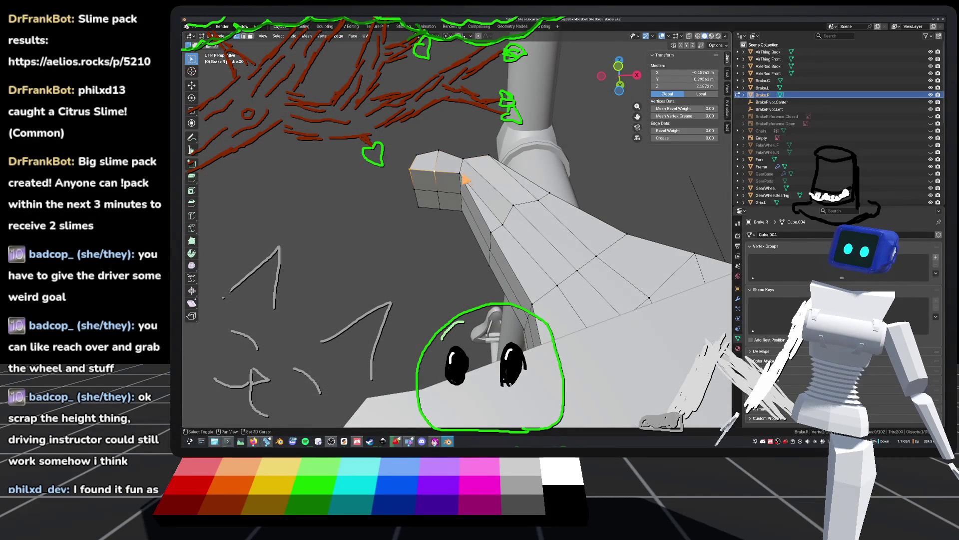
pyautogui.keyDown('shift'); pyautogui.click(413, 200); pyautogui.keyUp('shift')
pyautogui.rightClick(415, 199)
pyautogui.click(459, 198)
pyautogui.moveTo(459, 197)
pyautogui.mouseDown(button='middle')
pyautogui.moveTo(569, 195)
pyautogui.moveTo(337, 212)
pyautogui.moveTo(498, 213)
pyautogui.moveTo(612, 173)
pyautogui.moveTo(648, 174)
pyautogui.moveTo(625, 165)
pyautogui.mouseUp(button='middle')
# Save default_bike.blend and box-select the vertices of the end block
pyautogui.click(337, 212)
pyautogui.hotkey('ctrl', 's')
pyautogui.moveTo(463, 226)
pyautogui.mouseDown(button='middle')
pyautogui.moveTo(441, 200)
pyautogui.moveTo(523, 194)
pyautogui.mouseUp(button='middle')
pyautogui.moveTo(363, 85); pyautogui.dragTo(580, 247)
pyautogui.moveTo(484, 254)
pyautogui.mouseDown(button='middle')
pyautogui.moveTo(548, 150)
pyautogui.moveTo(544, 108)
pyautogui.moveTo(530, 191)
pyautogui.mouseUp(button='middle')
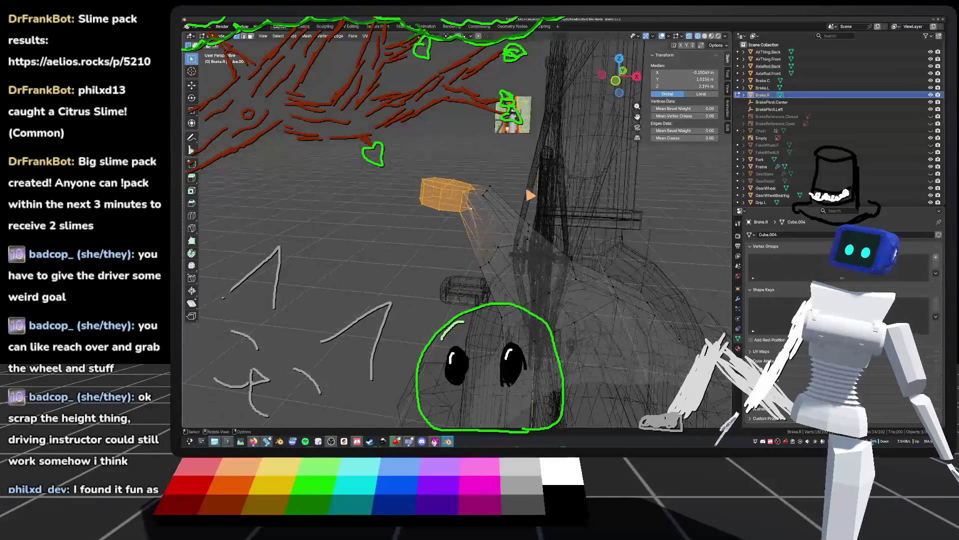
# Move Brake.R's end block into place in front orthographic view, then save
pyautogui.moveTo(512, 114)
pyautogui.mouseDown(button='middle')
pyautogui.moveTo(481, 343)
pyautogui.moveTo(460, 196)
pyautogui.moveTo(435, 166)
pyautogui.mouseUp(button='middle')
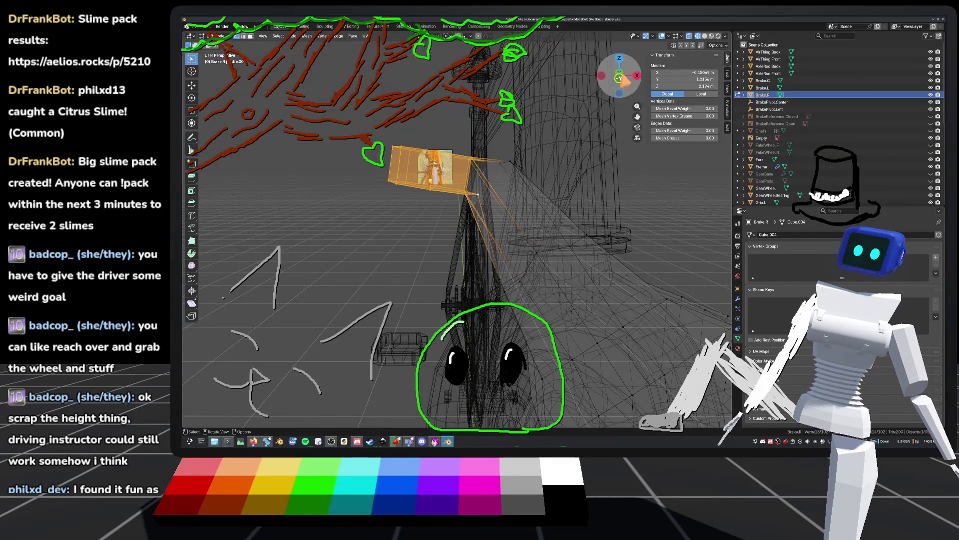
pyautogui.click(621, 78)
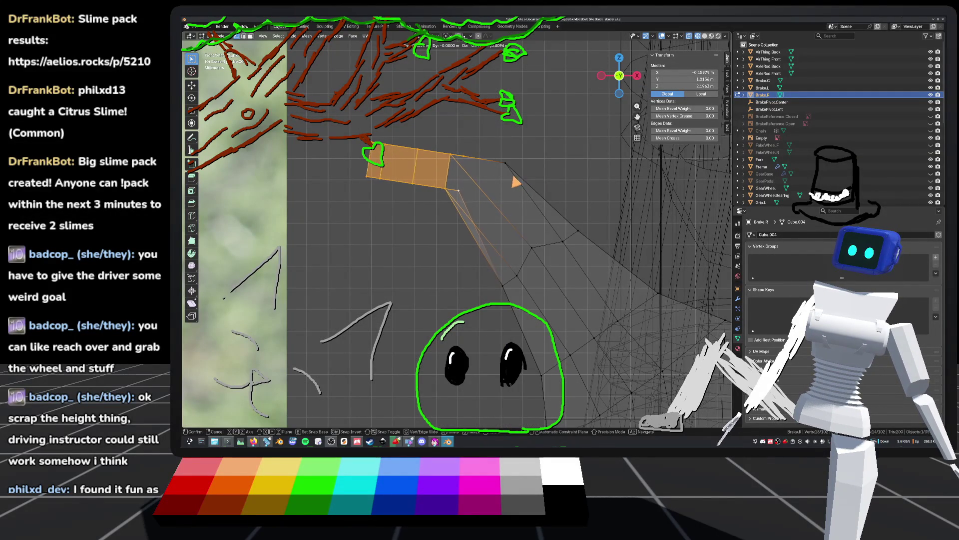
pyautogui.click(514, 183)
pyautogui.moveTo(514, 182)
pyautogui.mouseDown(button='middle')
pyautogui.moveTo(472, 200)
pyautogui.moveTo(509, 203)
pyautogui.moveTo(456, 211)
pyautogui.moveTo(450, 204)
pyautogui.moveTo(518, 170)
pyautogui.moveTo(561, 220)
pyautogui.moveTo(311, 244)
pyautogui.mouseUp(button='middle')
pyautogui.press('Tab')
pyautogui.hotkey('ctrl', 's')
# Switch to solid shading and open the left brake arm Brake.L in Edit Mode
pyautogui.moveTo(392, 204)
pyautogui.mouseDown(button='middle')
pyautogui.moveTo(409, 229)
pyautogui.moveTo(452, 145)
pyautogui.moveTo(600, 204)
pyautogui.moveTo(588, 194)
pyautogui.moveTo(525, 218)
pyautogui.moveTo(661, 89)
pyautogui.mouseUp(button='middle')
pyautogui.click(410, 230)
pyautogui.click(705, 36)
pyautogui.moveTo(705, 36)
pyautogui.mouseDown(button='middle')
pyautogui.moveTo(505, 232)
pyautogui.moveTo(569, 165)
pyautogui.moveTo(639, 211)
pyautogui.moveTo(450, 206)
pyautogui.mouseUp(button='middle')
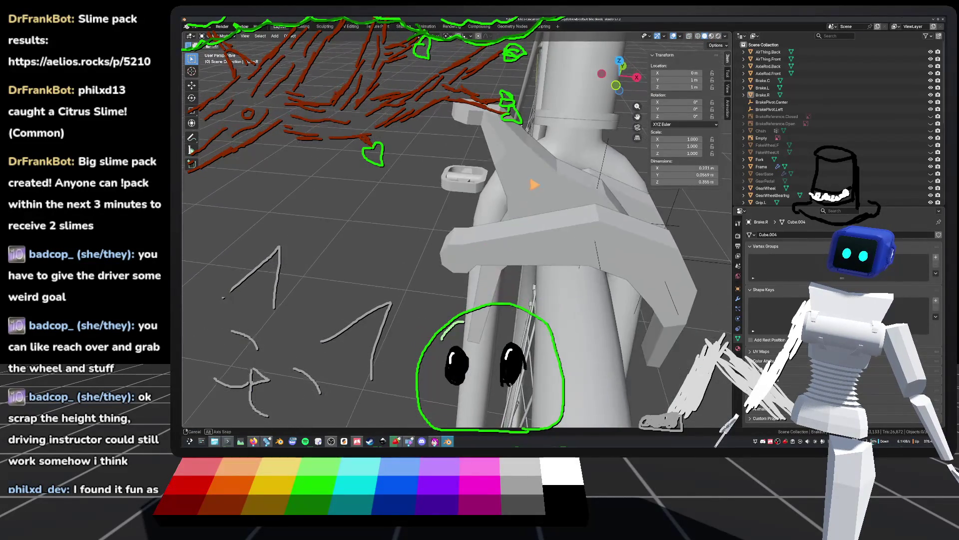
pyautogui.moveTo(296, 205)
pyautogui.mouseDown(button='middle')
pyautogui.moveTo(368, 176)
pyautogui.moveTo(373, 125)
pyautogui.moveTo(376, 165)
pyautogui.mouseUp(button='middle')
pyautogui.click(440, 265)
pyautogui.press('Tab')
pyautogui.moveTo(439, 264)
pyautogui.mouseDown(button='middle')
pyautogui.moveTo(562, 236)
pyautogui.moveTo(535, 229)
pyautogui.moveTo(435, 243)
pyautogui.moveTo(492, 195)
pyautogui.moveTo(403, 233)
pyautogui.mouseUp(button='middle')
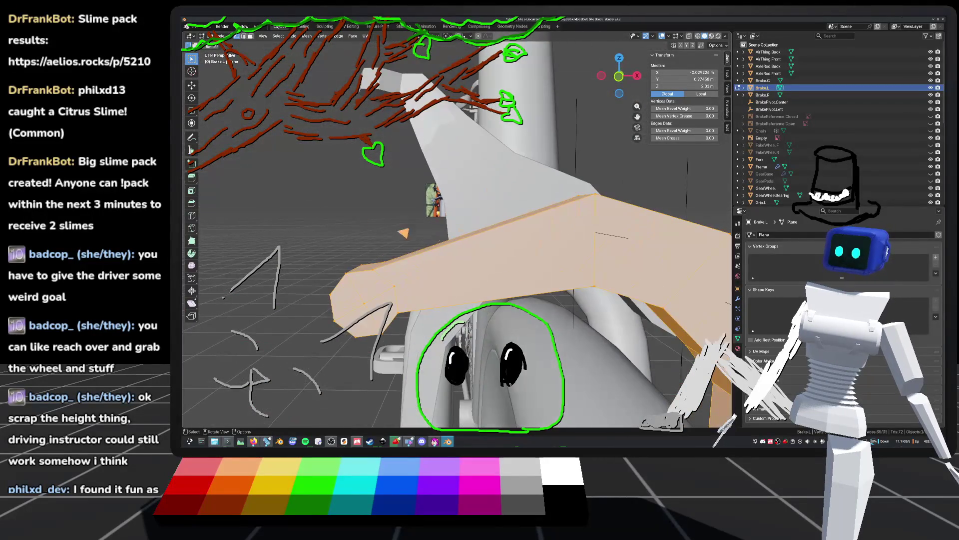
# Cut a new edge loop across the Brake.L arm in wireframe view
pyautogui.click(192, 218)
pyautogui.click(699, 36)
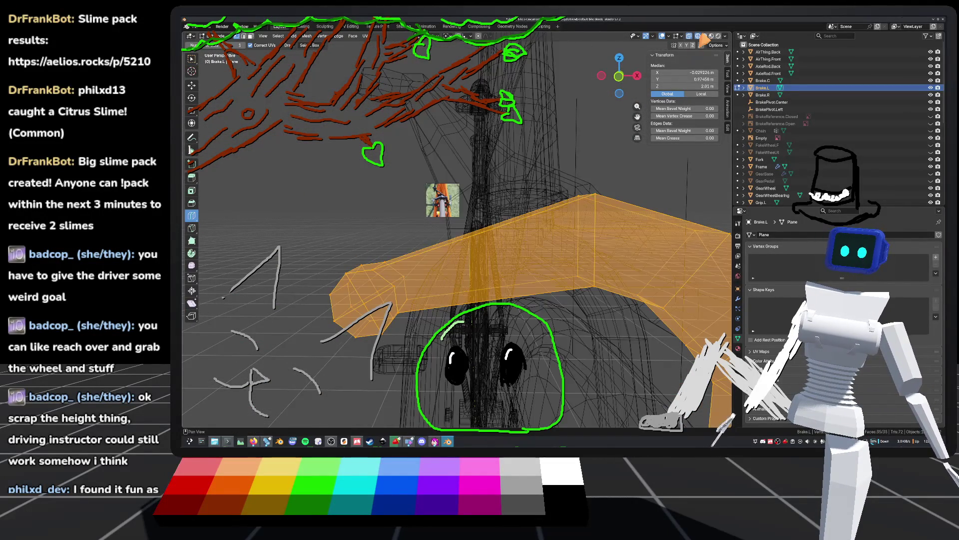
pyautogui.moveTo(487, 221)
pyautogui.mouseDown(button='middle')
pyautogui.moveTo(429, 253)
pyautogui.moveTo(475, 245)
pyautogui.mouseUp(button='middle')
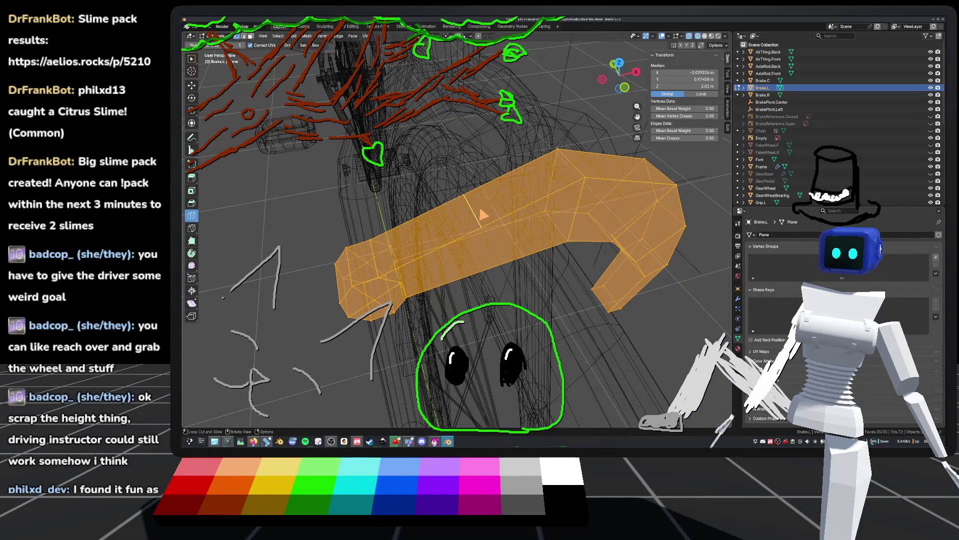
pyautogui.click(482, 215)
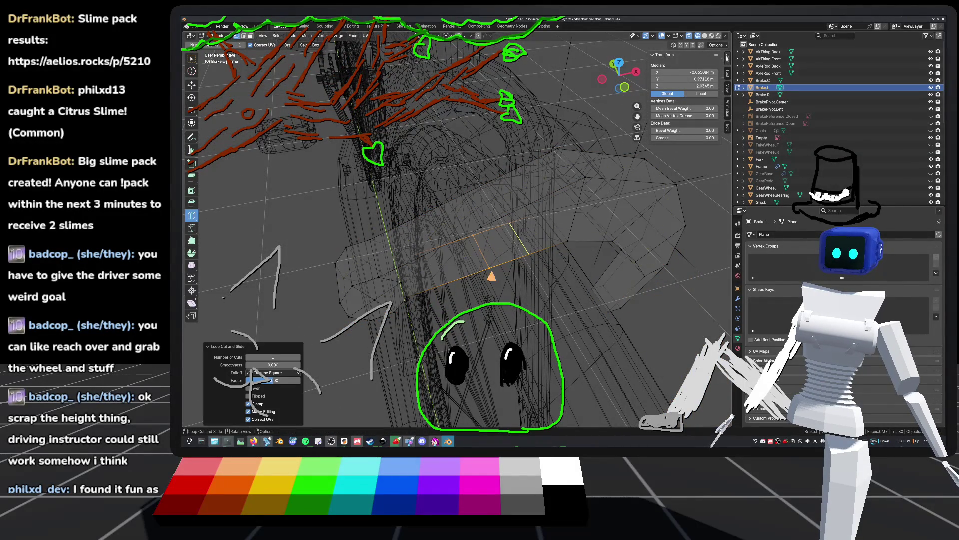
pyautogui.press('a')
pyautogui.moveTo(497, 229); pyautogui.dragTo(558, 218, button='middle')
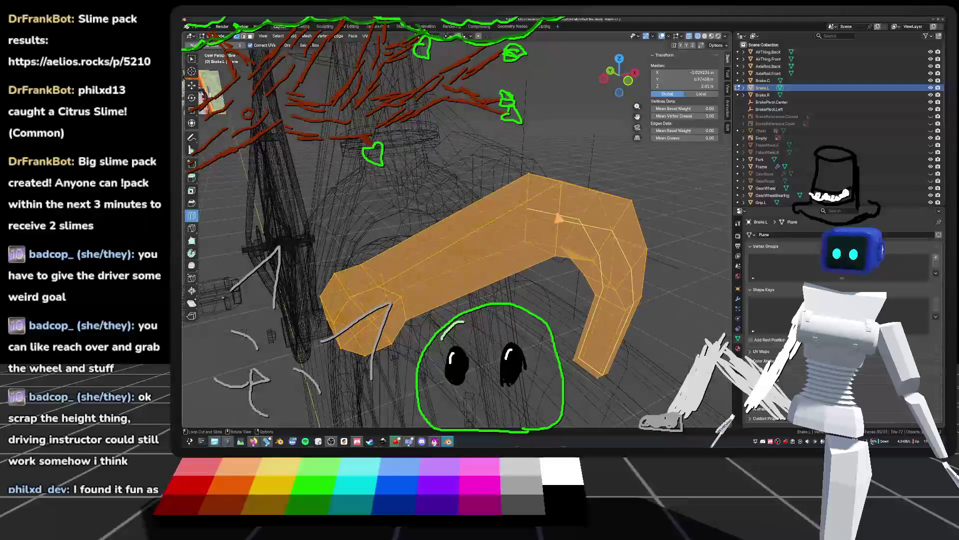
# Select two edges on the brake arm and bring up the edge context menu
pyautogui.scroll(1, 481, 239)
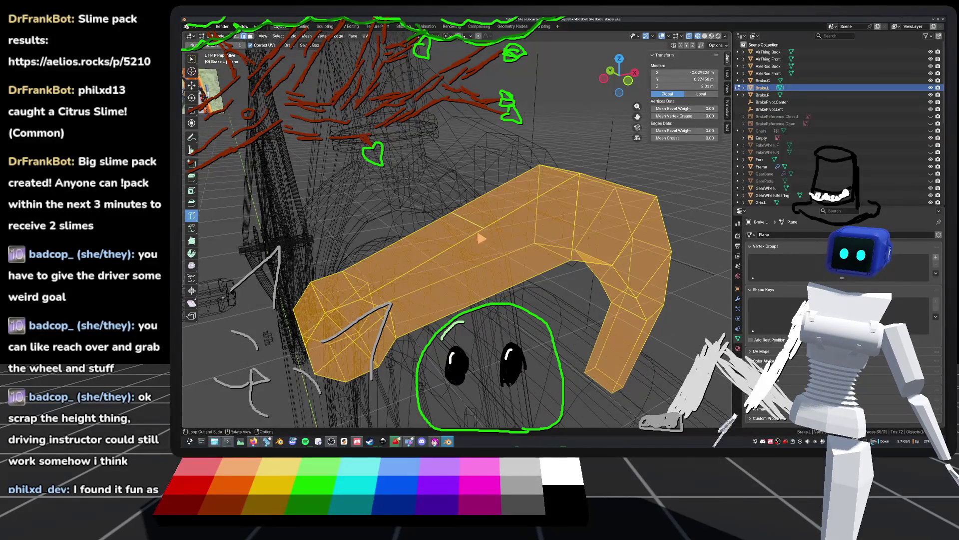
pyautogui.press('w')
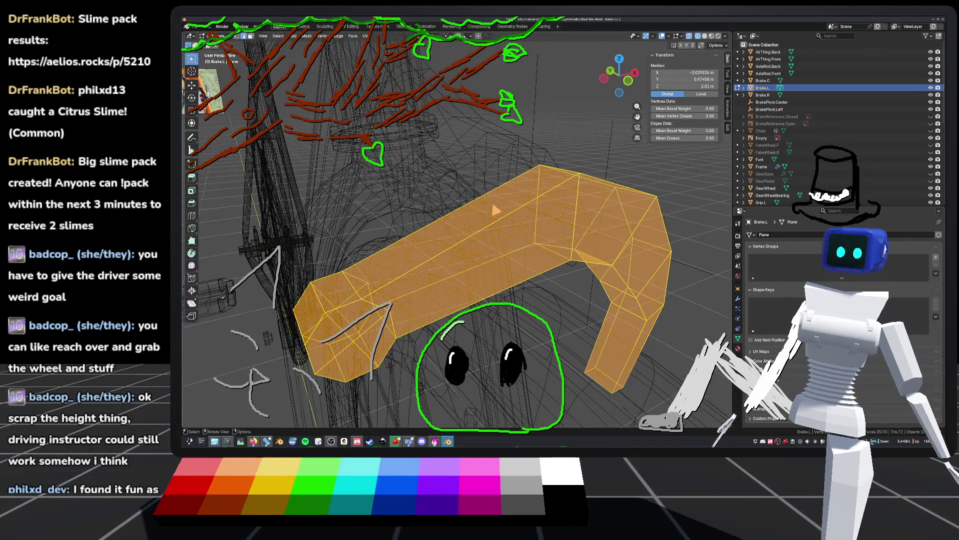
pyautogui.moveTo(500, 210); pyautogui.dragTo(497, 230, button='middle')
pyautogui.hotkey('alt', 'a')
pyautogui.click(499, 241)
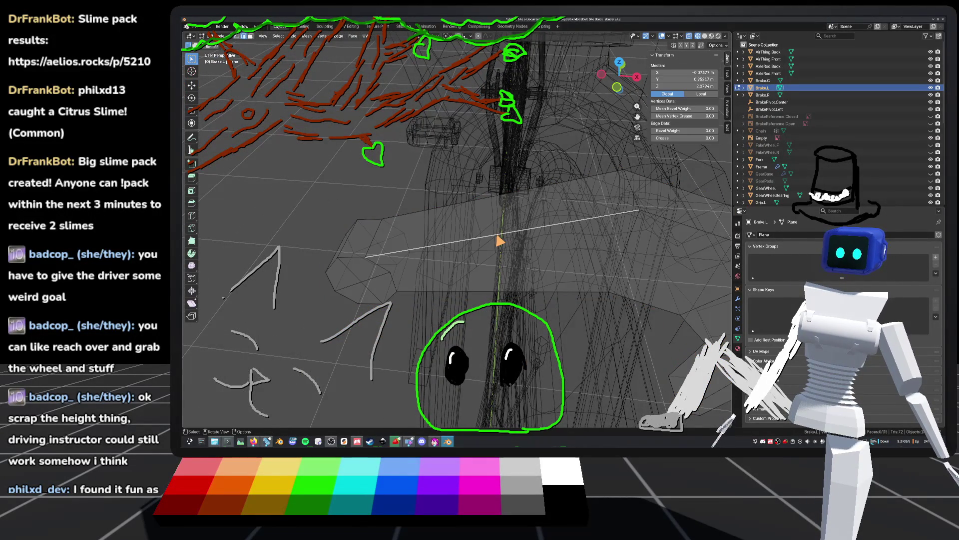
pyautogui.keyDown('shift'); pyautogui.click(490, 202); pyautogui.keyUp('shift')
pyautogui.rightClick(494, 263)
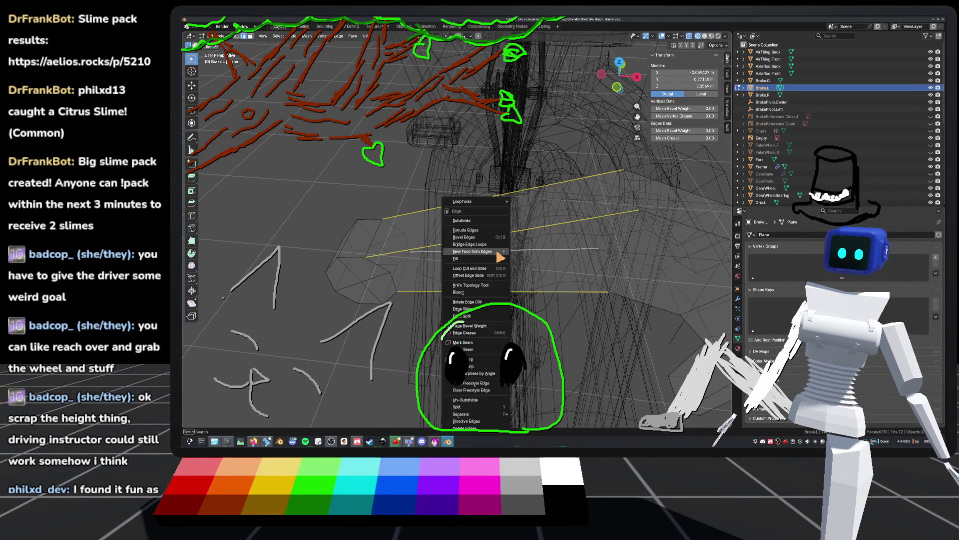
# Subdivide the two selected Brake.L edges with 1 cut
pyautogui.click(477, 225)
pyautogui.moveTo(554, 256)
pyautogui.mouseDown(button='middle')
pyautogui.moveTo(609, 222)
pyautogui.moveTo(541, 217)
pyautogui.moveTo(567, 245)
pyautogui.mouseUp(button='middle')
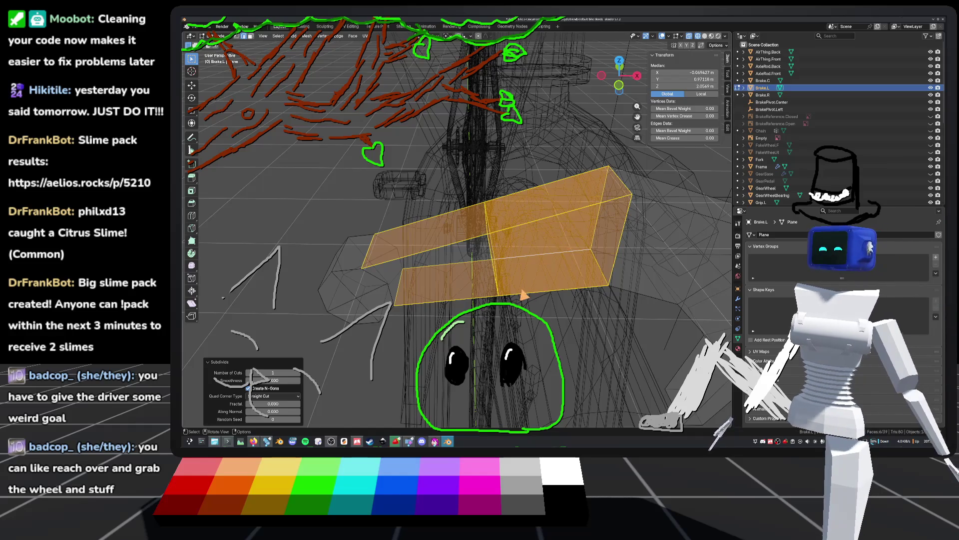
pyautogui.scroll(3, 523, 295)
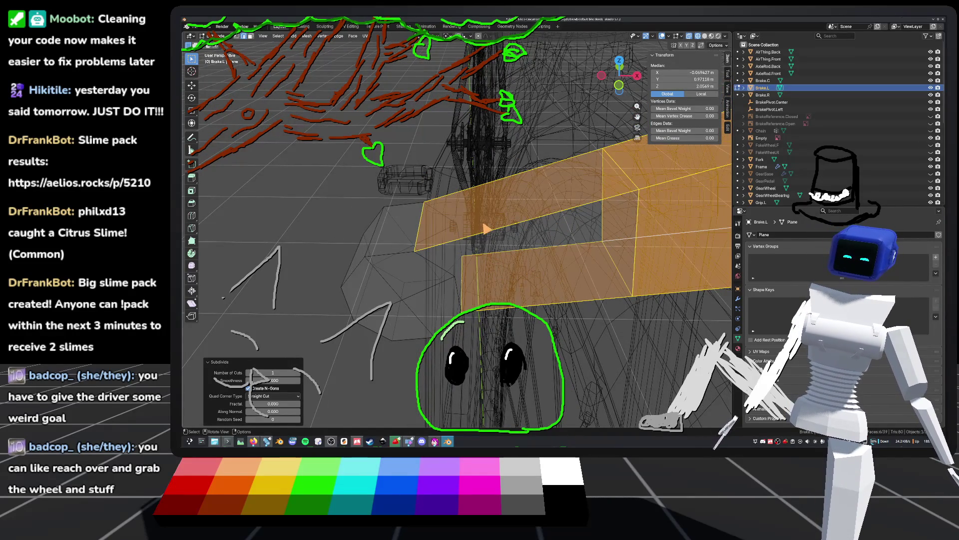
pyautogui.moveTo(597, 290); pyautogui.dragTo(648, 270, button='middle')
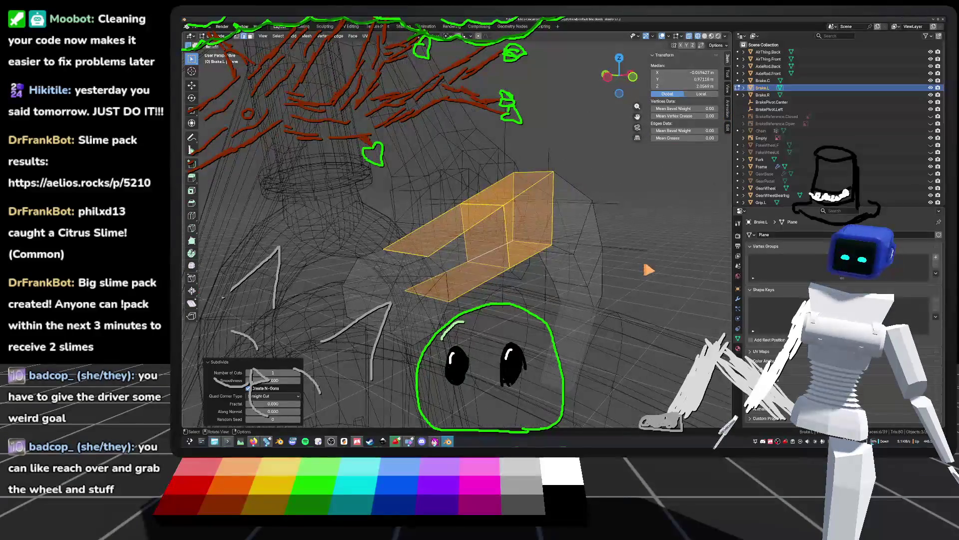
# Inspect the new face strip in solid shading, select a bar face, and save
pyautogui.click(705, 37)
pyautogui.moveTo(550, 124)
pyautogui.mouseDown(button='middle')
pyautogui.moveTo(504, 160)
pyautogui.moveTo(525, 231)
pyautogui.moveTo(457, 144)
pyautogui.moveTo(534, 186)
pyautogui.moveTo(482, 271)
pyautogui.moveTo(467, 274)
pyautogui.moveTo(450, 242)
pyautogui.moveTo(509, 221)
pyautogui.moveTo(504, 260)
pyautogui.moveTo(480, 280)
pyautogui.moveTo(538, 223)
pyautogui.moveTo(504, 251)
pyautogui.mouseUp(button='middle')
pyautogui.click(527, 232)
pyautogui.click(523, 238)
pyautogui.hotkey('ctrl', 's')
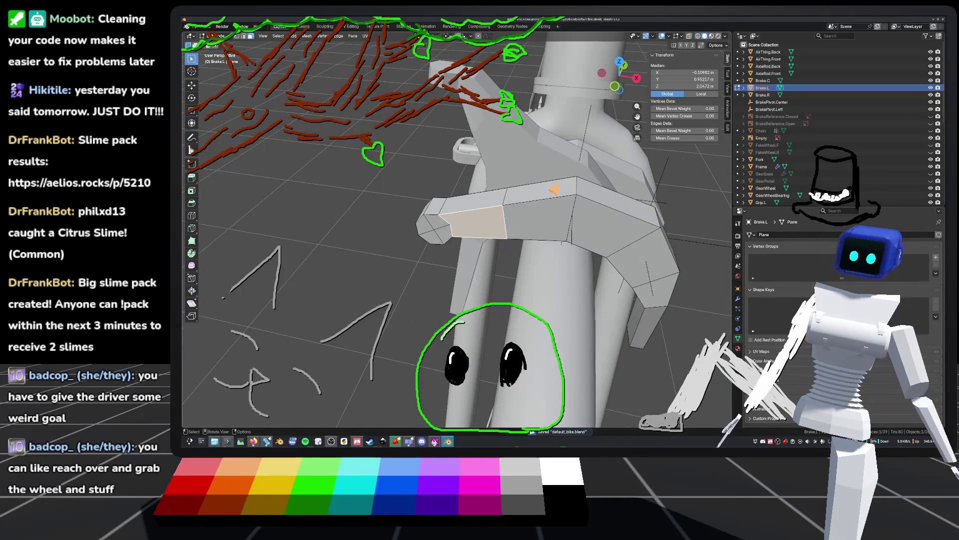
pyautogui.click(698, 36)
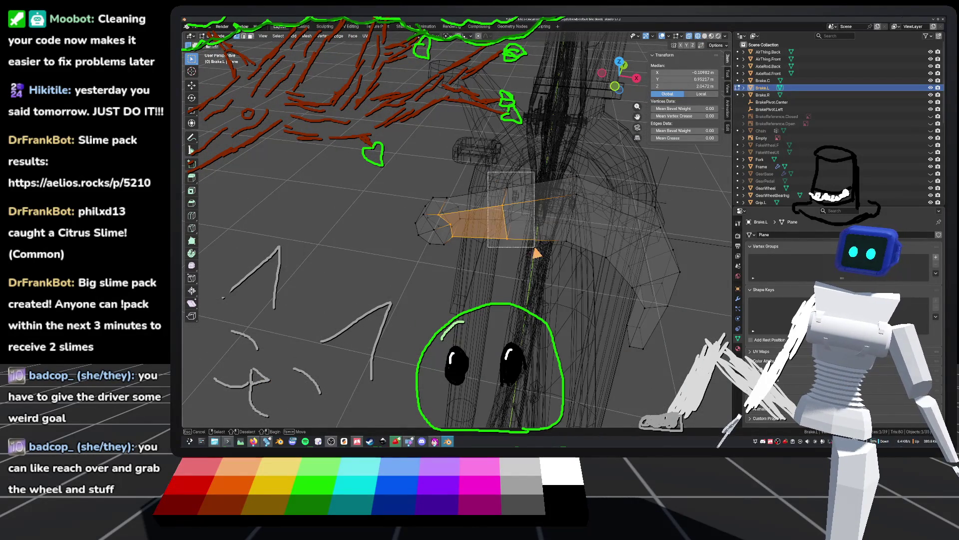
# Move the selected edge to the left in front orthographic view
pyautogui.moveTo(537, 254); pyautogui.dragTo(616, 90, button='middle')
pyautogui.press('KP_1')
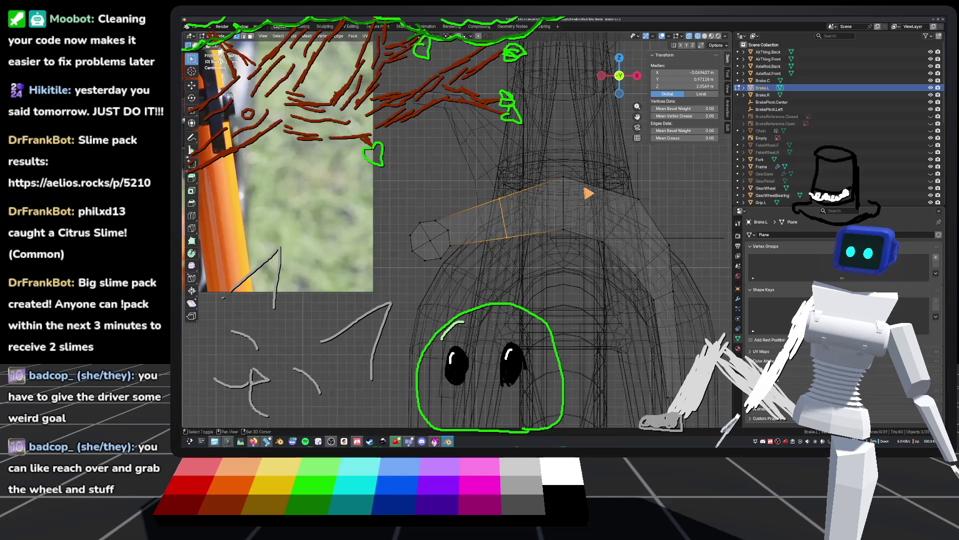
pyautogui.press('g')
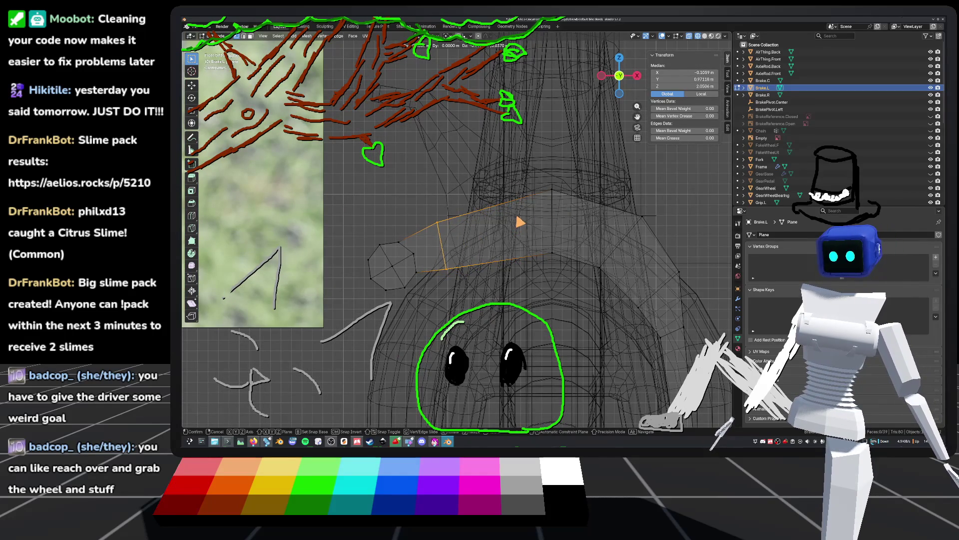
pyautogui.click(520, 221)
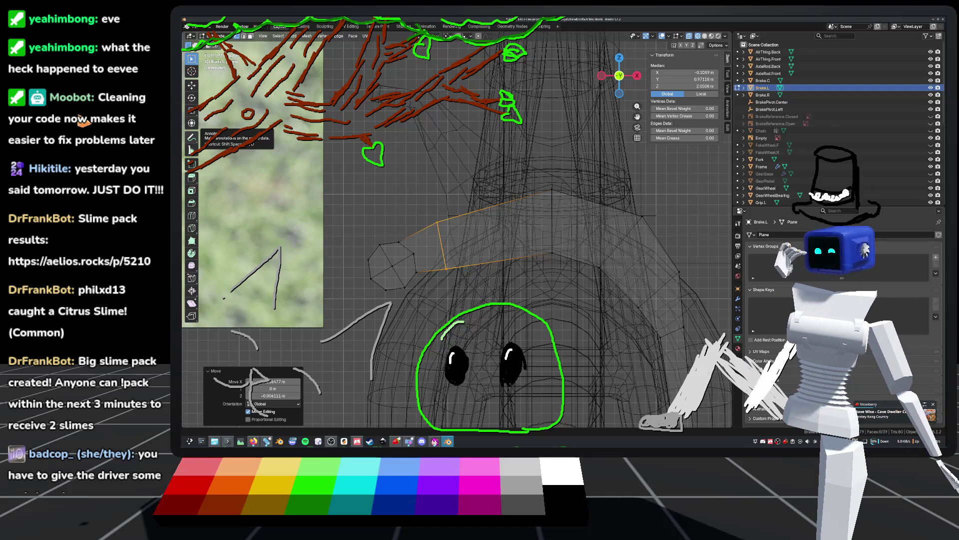
# Scale the brake plane across the XY plane to about 0.498
pyautogui.moveTo(499, 224); pyautogui.dragTo(530, 230, button='middle')
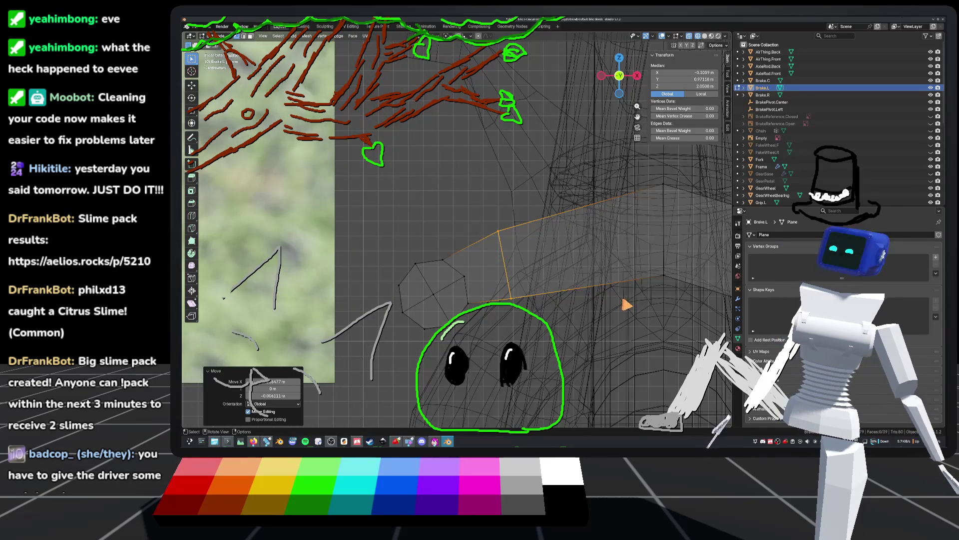
pyautogui.moveTo(624, 305)
pyautogui.mouseDown(button='middle')
pyautogui.moveTo(612, 292)
pyautogui.moveTo(627, 310)
pyautogui.mouseUp(button='middle')
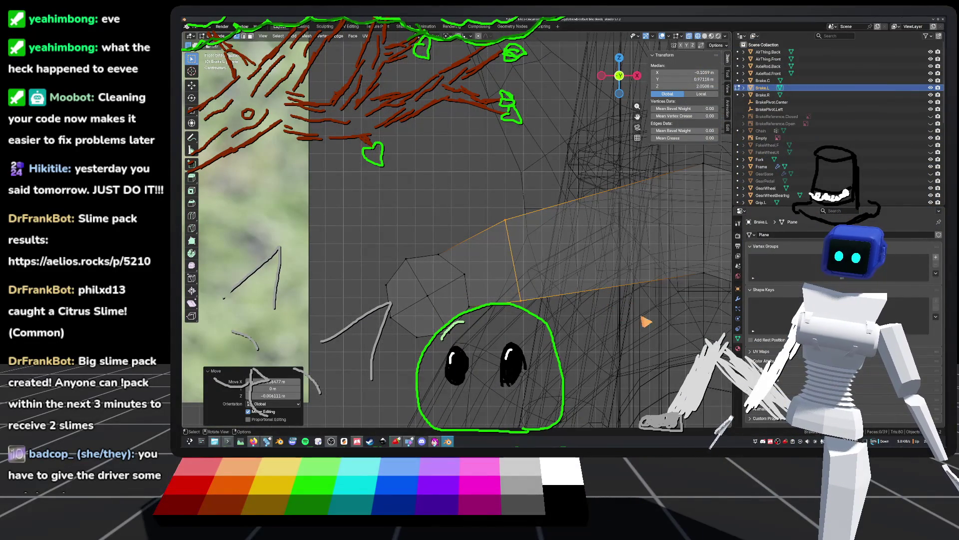
pyautogui.moveTo(573, 352); pyautogui.dragTo(535, 338, button='middle')
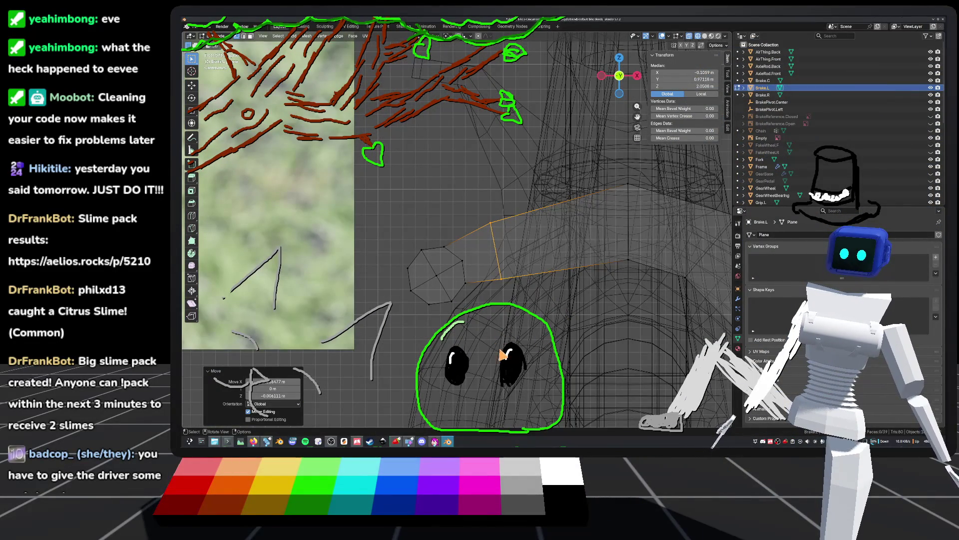
pyautogui.moveTo(517, 385)
pyautogui.mouseDown(button='middle')
pyautogui.moveTo(519, 368)
pyautogui.moveTo(557, 336)
pyautogui.moveTo(501, 338)
pyautogui.mouseUp(button='middle')
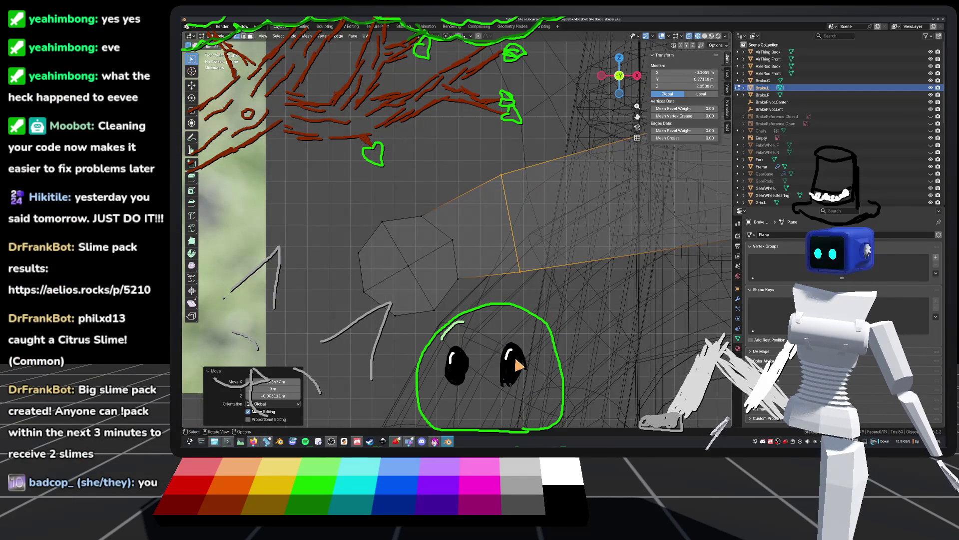
pyautogui.press('s')
pyautogui.press('z')
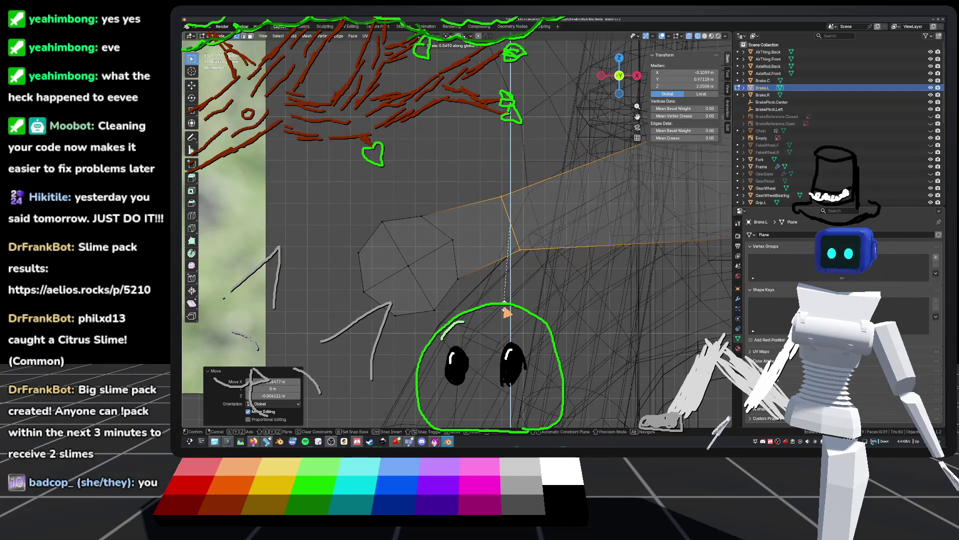
pyautogui.hotkey('shift', 'z')
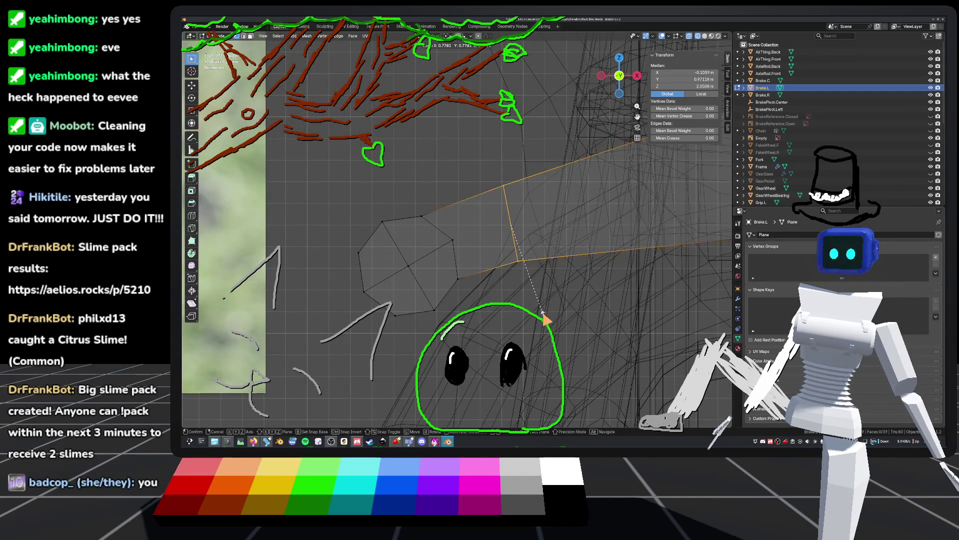
pyautogui.click(534, 282)
# Recentre the front view, save default_bike.blend, and return to Object Mode
pyautogui.press('KP_1')
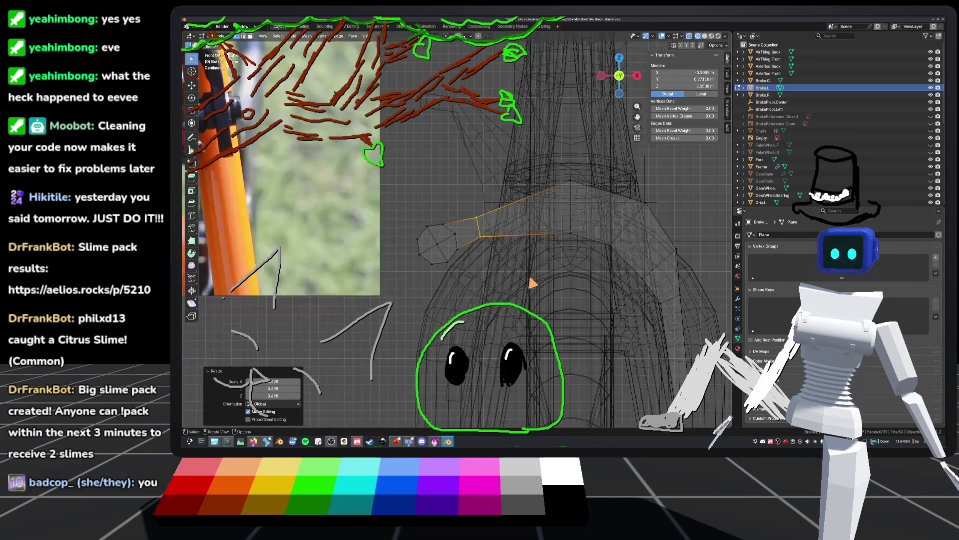
pyautogui.scroll(4, 544, 276)
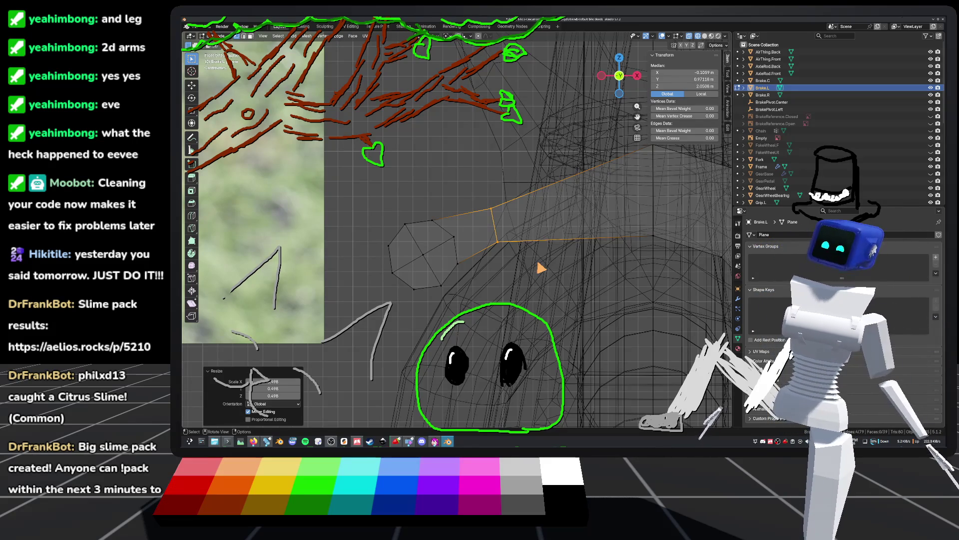
pyautogui.scroll(3, 537, 256)
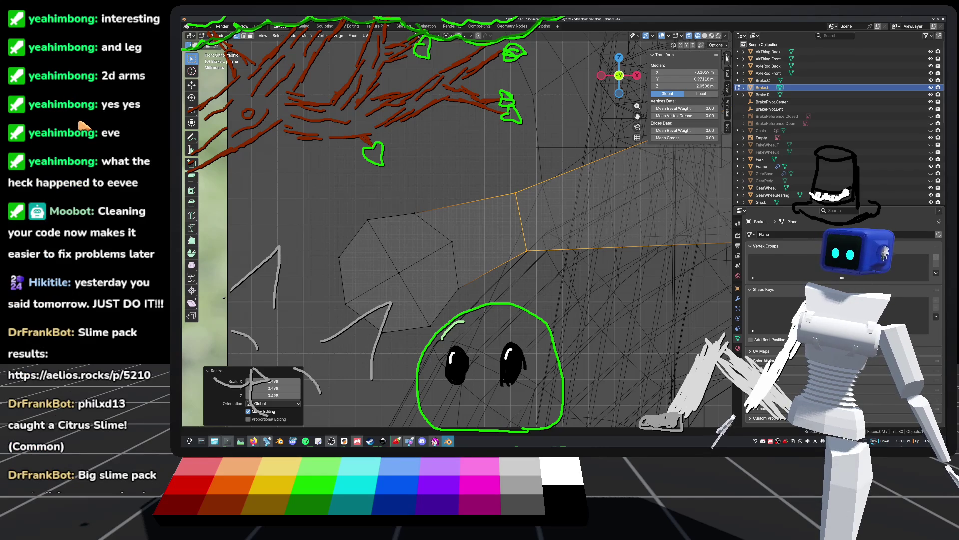
pyautogui.scroll(-3, 523, 217)
pyautogui.keyDown('shift'); pyautogui.moveTo(487, 247); pyautogui.dragTo(499, 268, button='middle'); pyautogui.keyUp('shift')
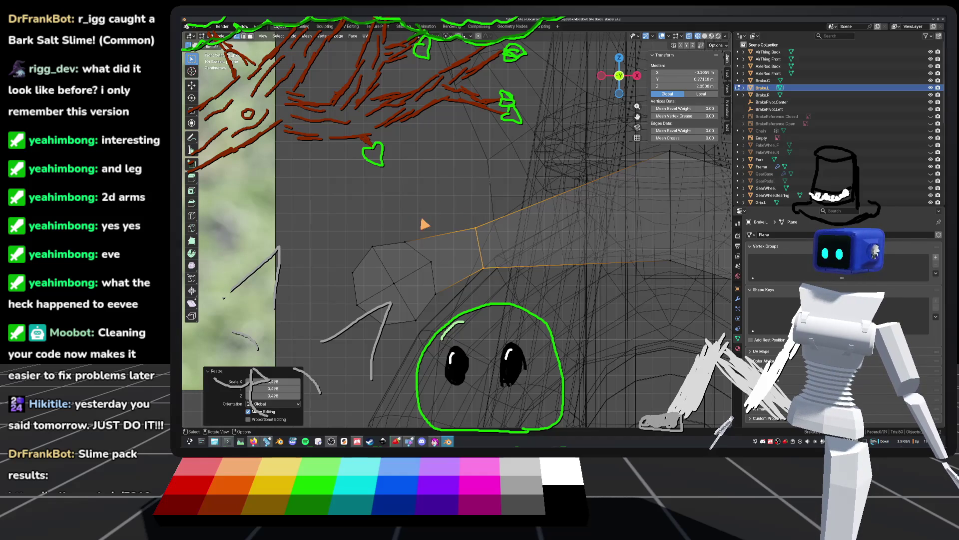
pyautogui.hotkey('ctrl', 's')
pyautogui.press('Tab')
pyautogui.click(497, 349)
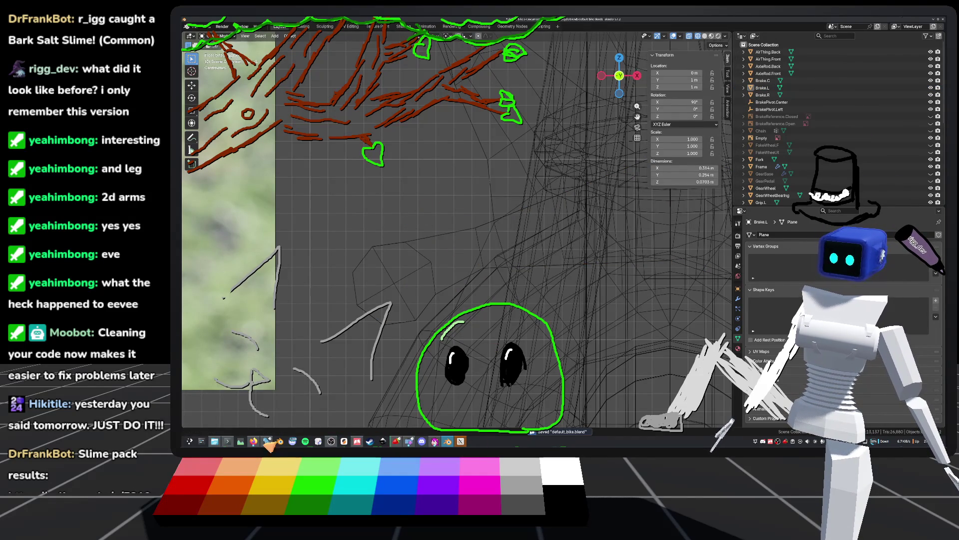
# Browse from Desktop's stream stuff folder to Pictures and open the robot screenshot in GIMP
pyautogui.click(214, 442)
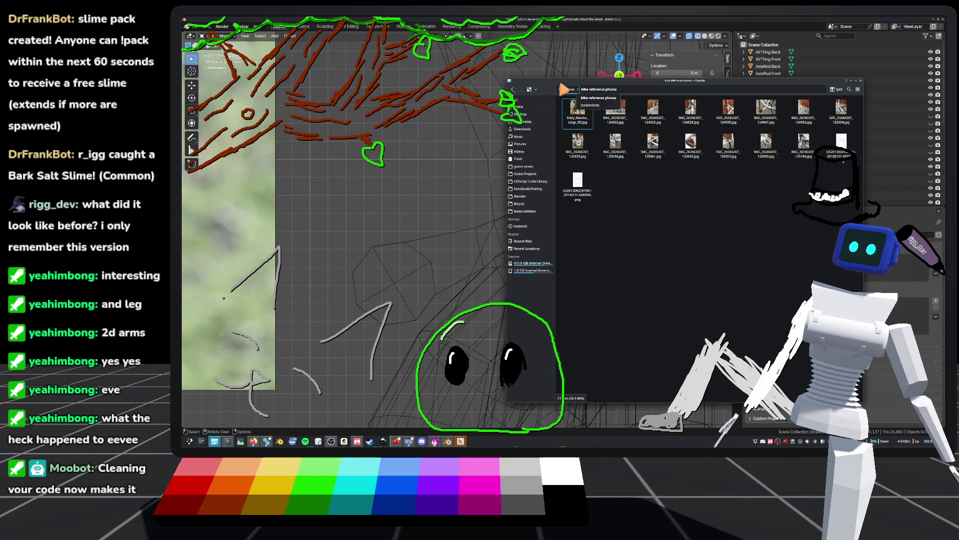
pyautogui.moveTo(567, 89); pyautogui.dragTo(465, 132)
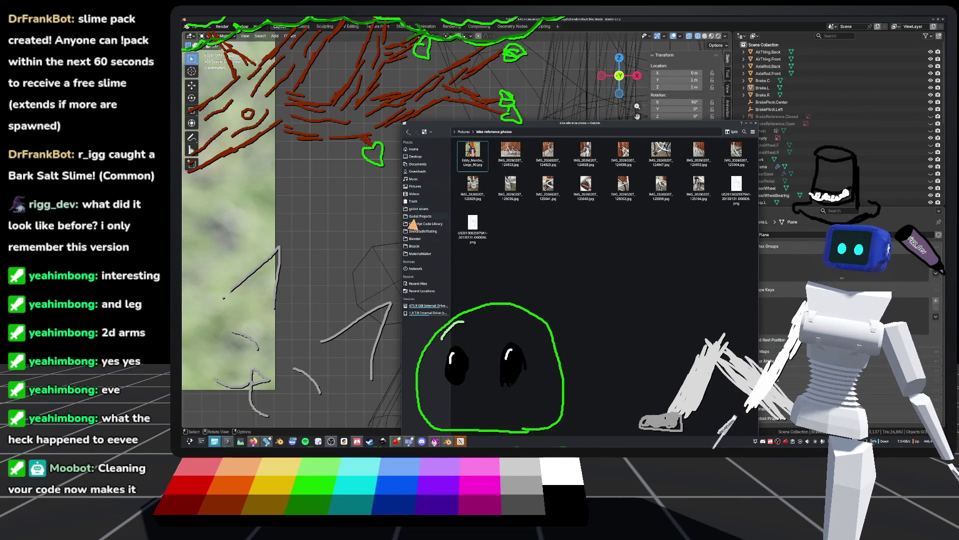
pyautogui.click(420, 157)
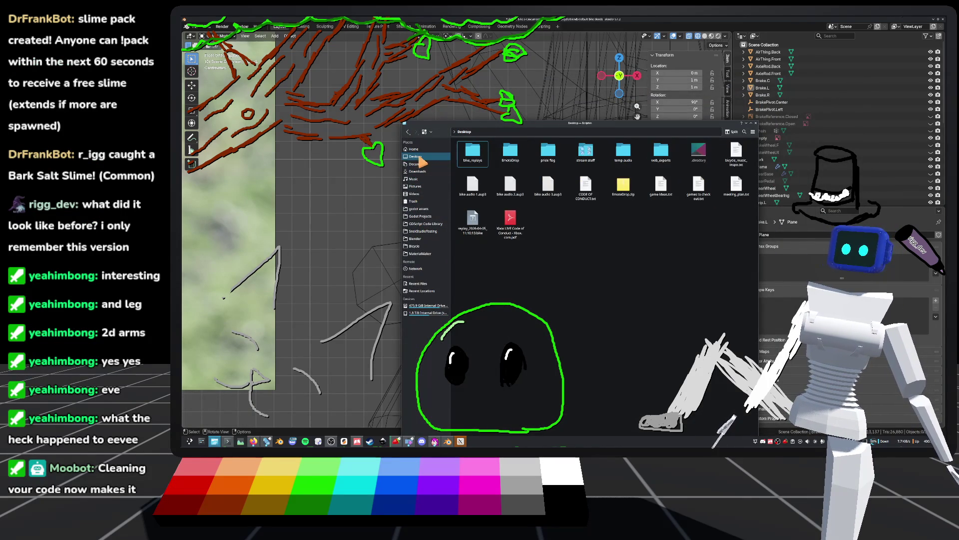
pyautogui.doubleClick(579, 154)
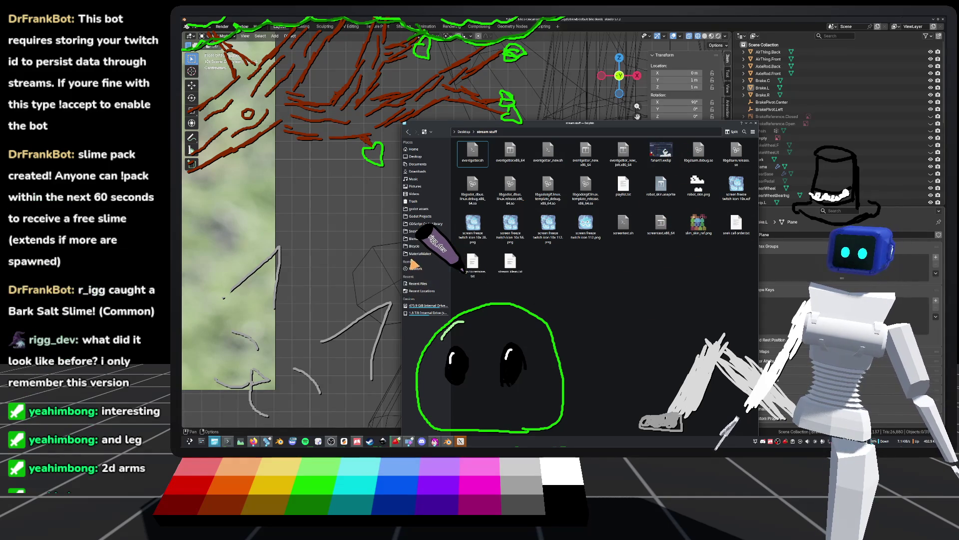
pyautogui.click(413, 188)
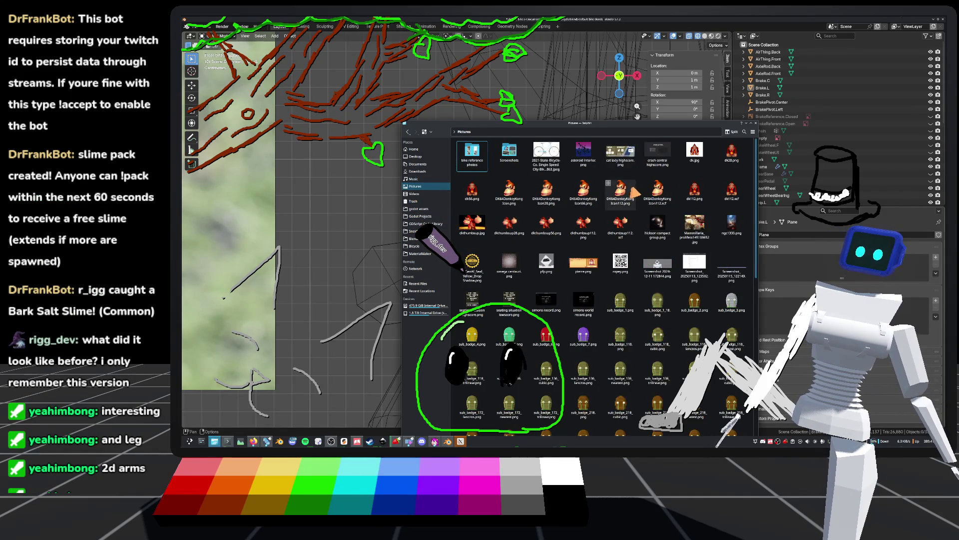
pyautogui.scroll(-2, 645, 200)
pyautogui.doubleClick(668, 212)
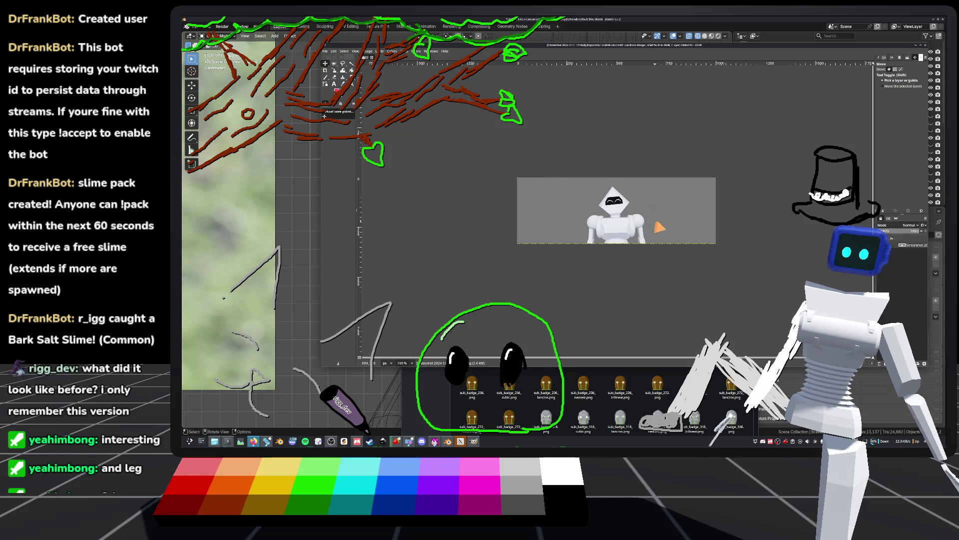
# Zoom and rotate the GIMP canvas to inspect the robot screenshot, then close GIMP
pyautogui.keyDown('ctrl'); pyautogui.scroll(4, 654, 227); pyautogui.keyUp('ctrl')
pyautogui.keyDown('ctrl'); pyautogui.scroll(3, 658, 232); pyautogui.keyUp('ctrl')
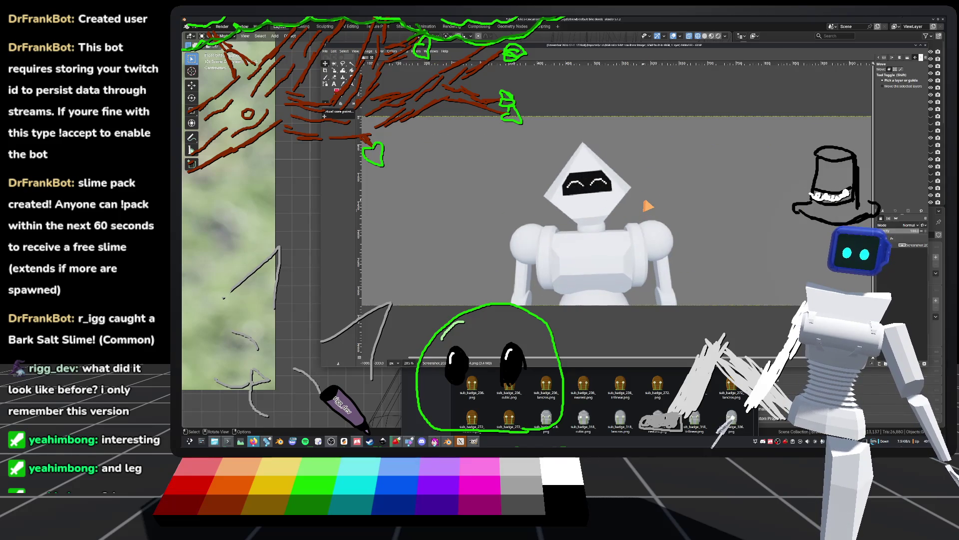
pyautogui.keyDown('ctrl'); pyautogui.scroll(-2, 619, 205); pyautogui.keyUp('ctrl')
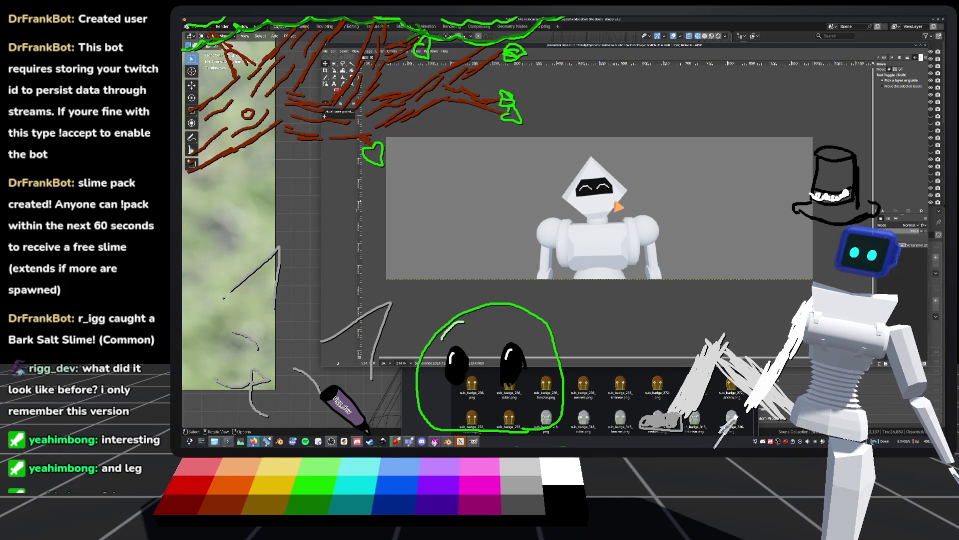
pyautogui.keyDown('ctrl'); pyautogui.scroll(1, 619, 205); pyautogui.keyUp('ctrl')
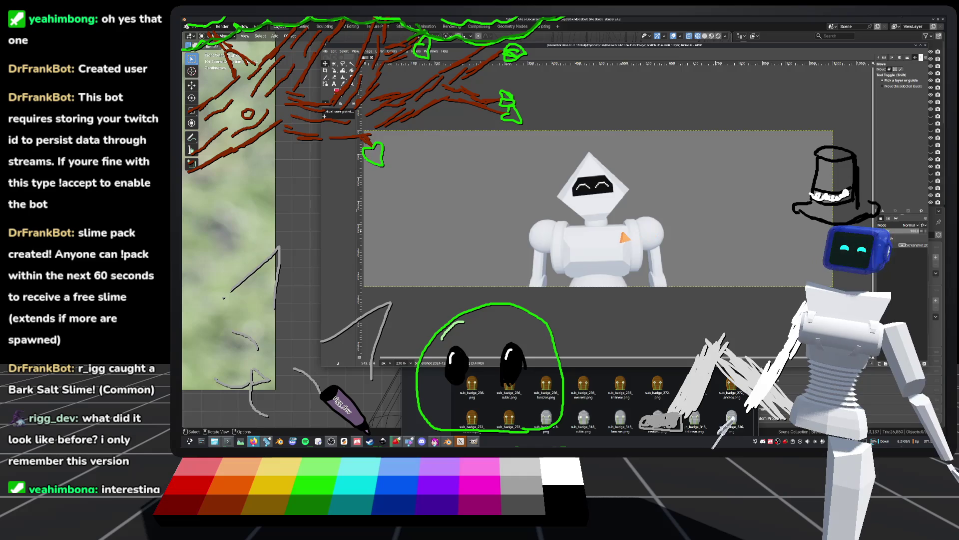
pyautogui.keyDown('ctrl'); pyautogui.scroll(2, 622, 235); pyautogui.keyUp('ctrl')
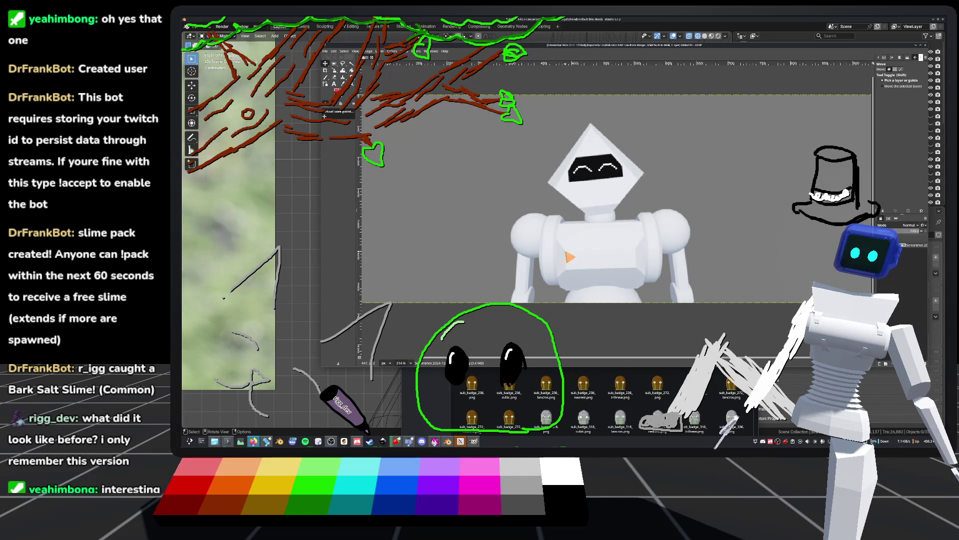
pyautogui.keyDown('ctrl'); pyautogui.scroll(-2, 649, 249); pyautogui.keyUp('ctrl')
pyautogui.keyDown('ctrl'); pyautogui.scroll(-1, 662, 224); pyautogui.keyUp('ctrl')
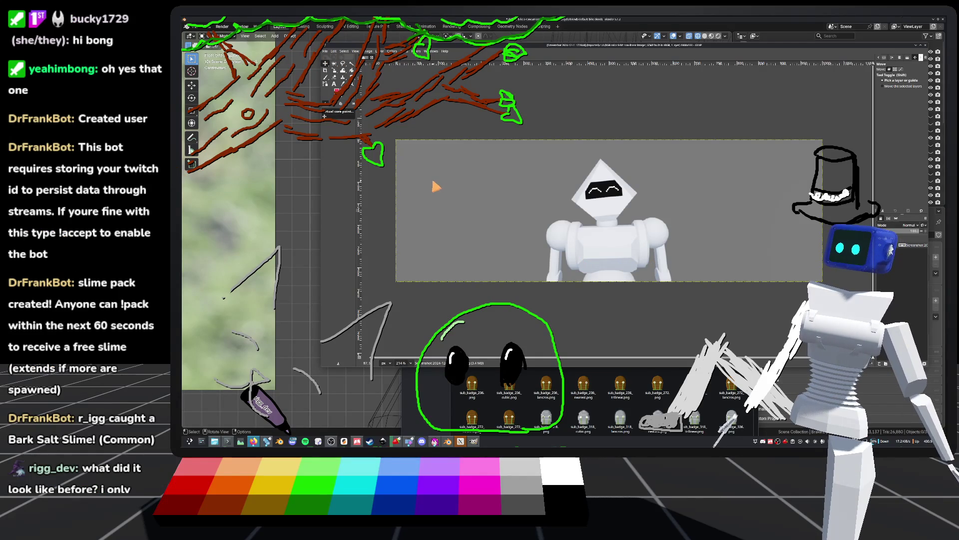
pyautogui.moveTo(436, 186)
pyautogui.keyDown('shift'); pyautogui.mouseDown(button='middle')
pyautogui.moveTo(575, 125)
pyautogui.moveTo(712, 207)
pyautogui.moveTo(729, 190)
pyautogui.moveTo(677, 220)
pyautogui.moveTo(656, 261)
pyautogui.mouseUp(button='middle'); pyautogui.keyUp('shift')
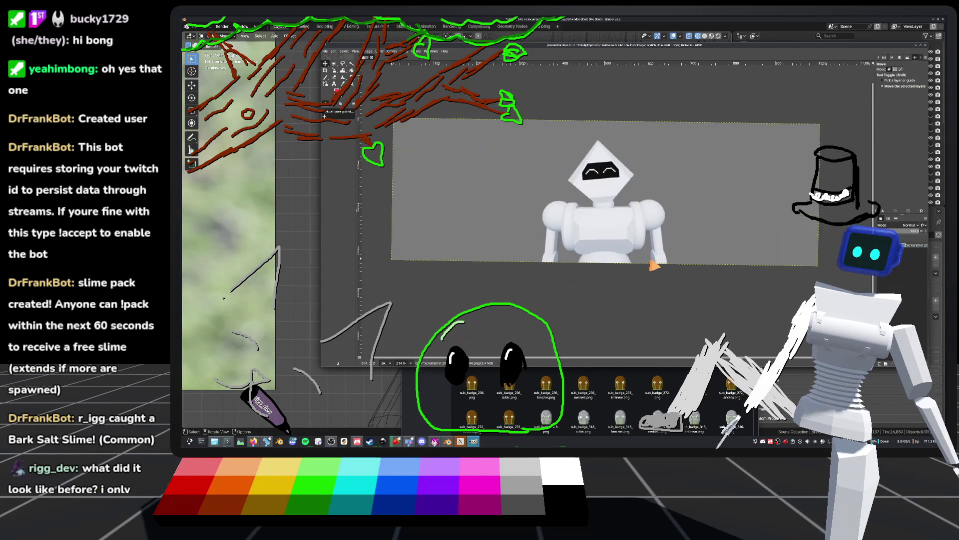
pyautogui.click(927, 45)
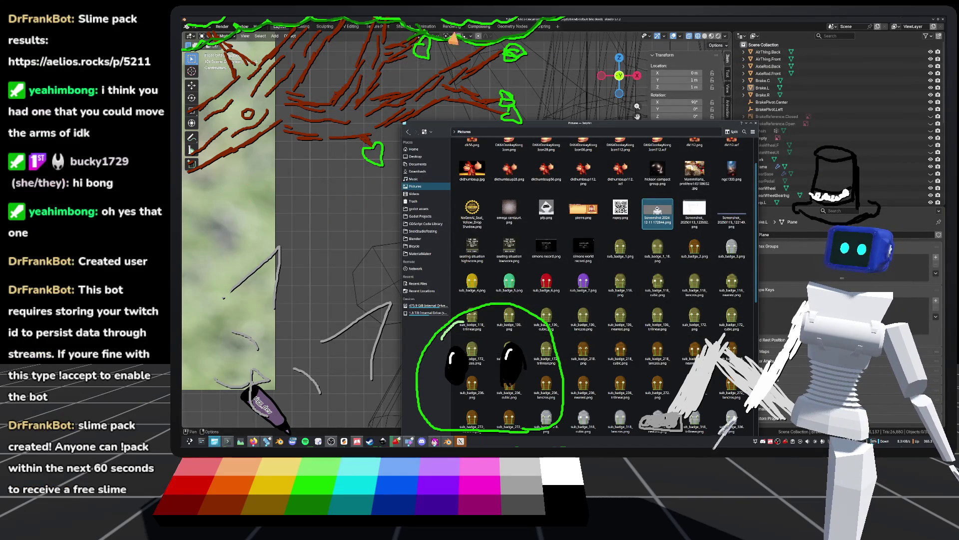
# Minimise the file manager, then pan and orbit around the Blender bike model
pyautogui.click(653, 26)
pyautogui.moveTo(619, 212)
pyautogui.keyDown('shift'); pyautogui.mouseDown(button='middle')
pyautogui.moveTo(535, 214)
pyautogui.moveTo(515, 208)
pyautogui.moveTo(514, 182)
pyautogui.moveTo(512, 214)
pyautogui.mouseUp(button='middle'); pyautogui.keyUp('shift')
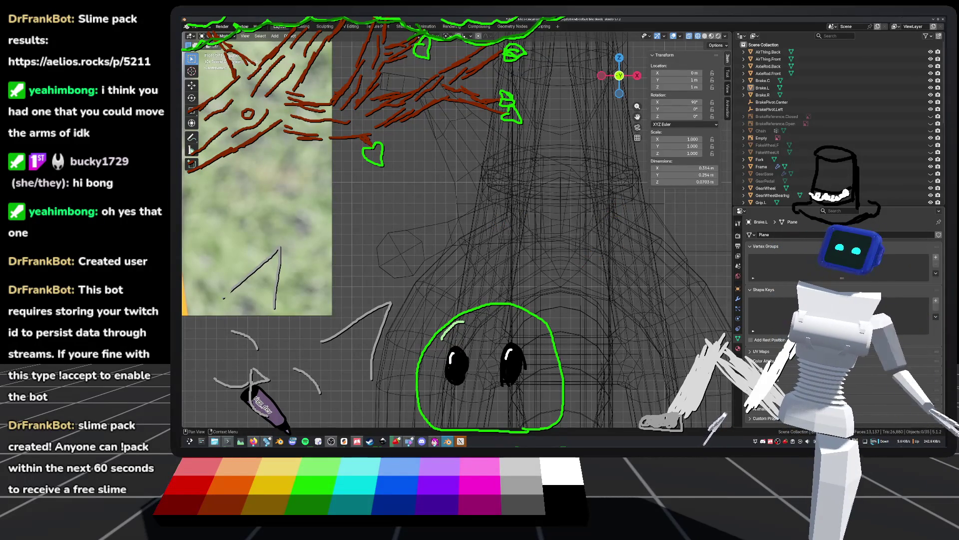
pyautogui.moveTo(633, 270)
pyautogui.mouseDown(button='middle')
pyautogui.moveTo(613, 257)
pyautogui.moveTo(519, 256)
pyautogui.moveTo(490, 298)
pyautogui.moveTo(496, 289)
pyautogui.moveTo(491, 300)
pyautogui.moveTo(510, 297)
pyautogui.moveTo(505, 314)
pyautogui.mouseUp(button='middle')
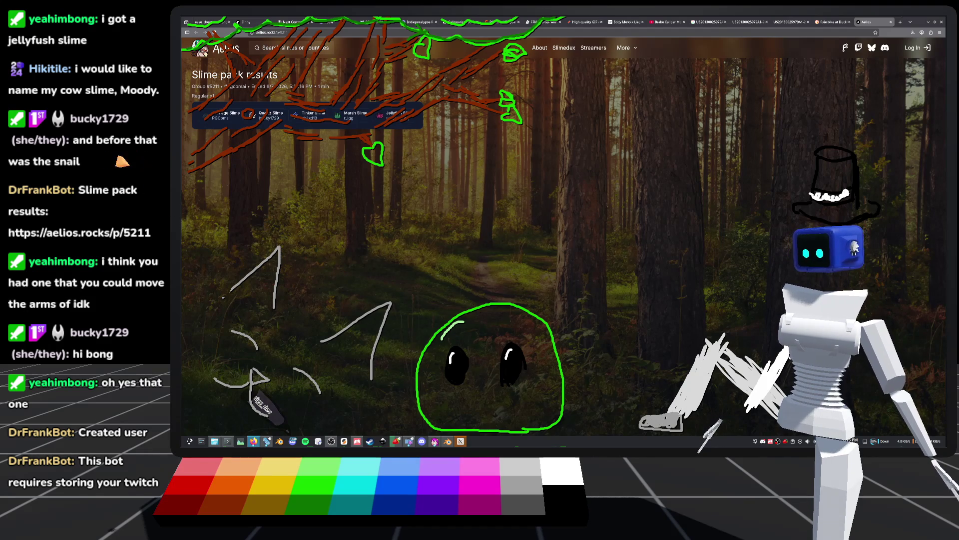
# Check the Carriage Slime catch details, then close the Aelios slime pack tab
pyautogui.click(227, 118)
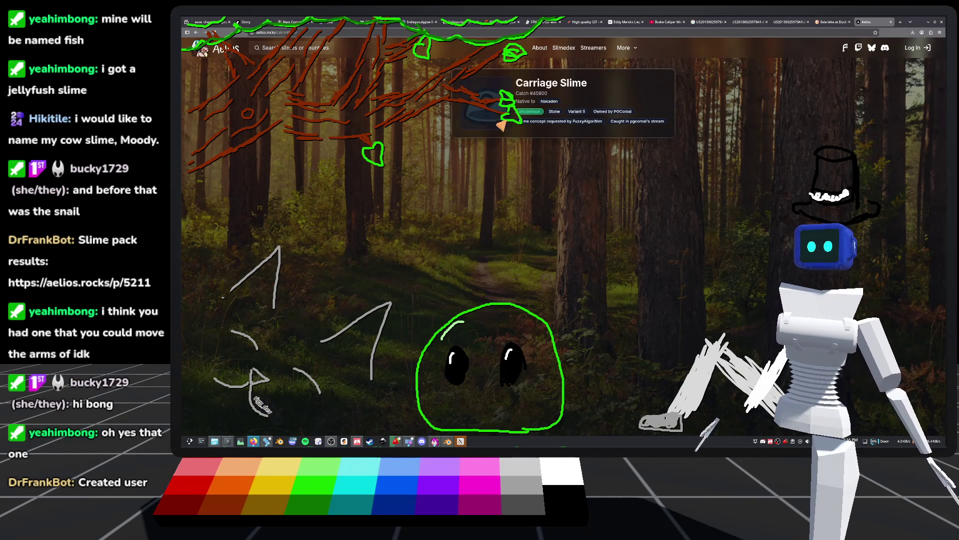
pyautogui.click(195, 32)
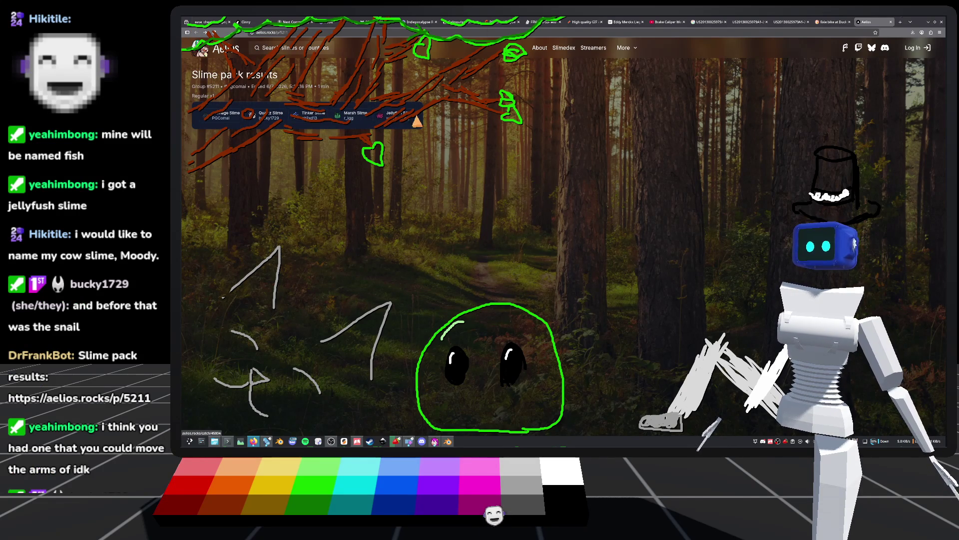
pyautogui.click(891, 23)
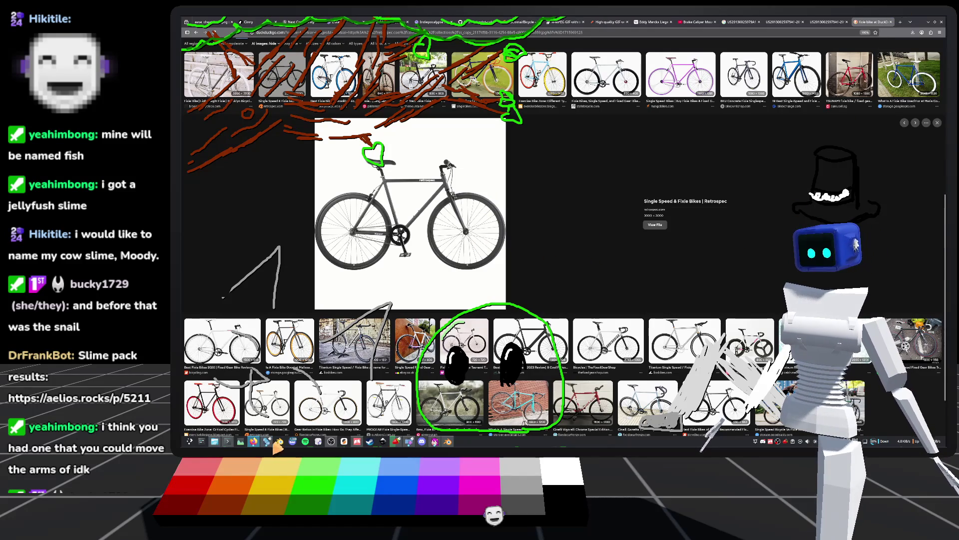
# Leave the single-speed fixie bike image results and return to the Blender bike model
pyautogui.moveTo(265, 447)
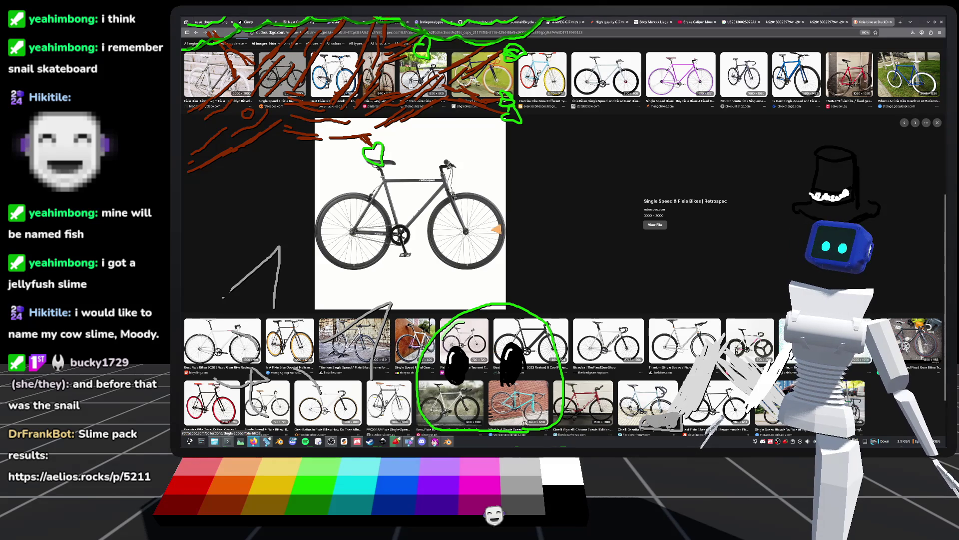
pyautogui.moveTo(395, 449)
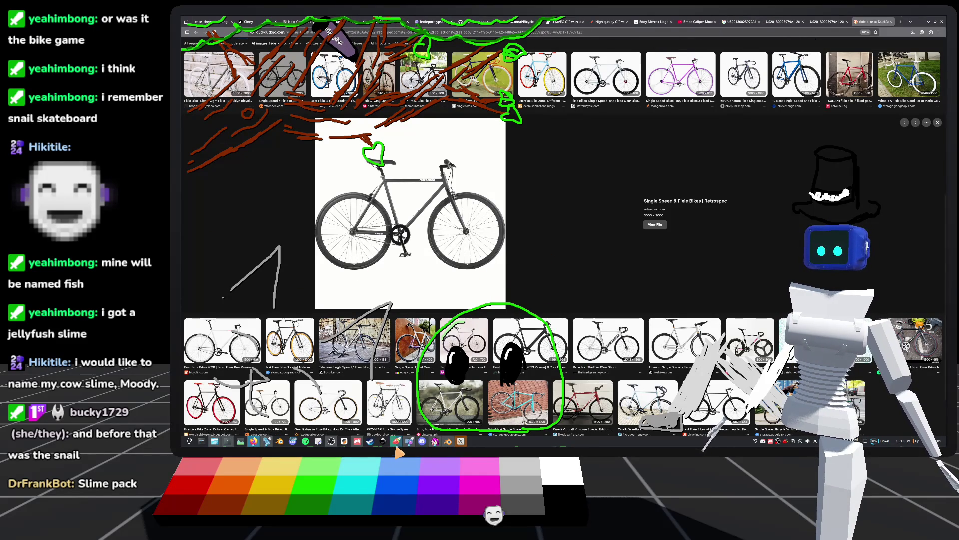
pyautogui.click(447, 441)
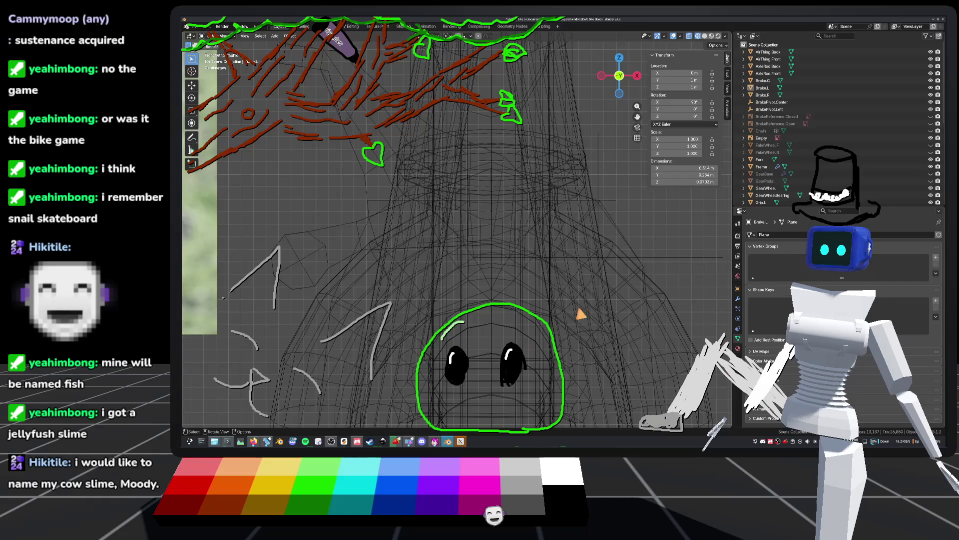
# Save default_bike.blend and frame the bike wireframe beside the brake reference photo
pyautogui.hotkey('ctrl', 's')
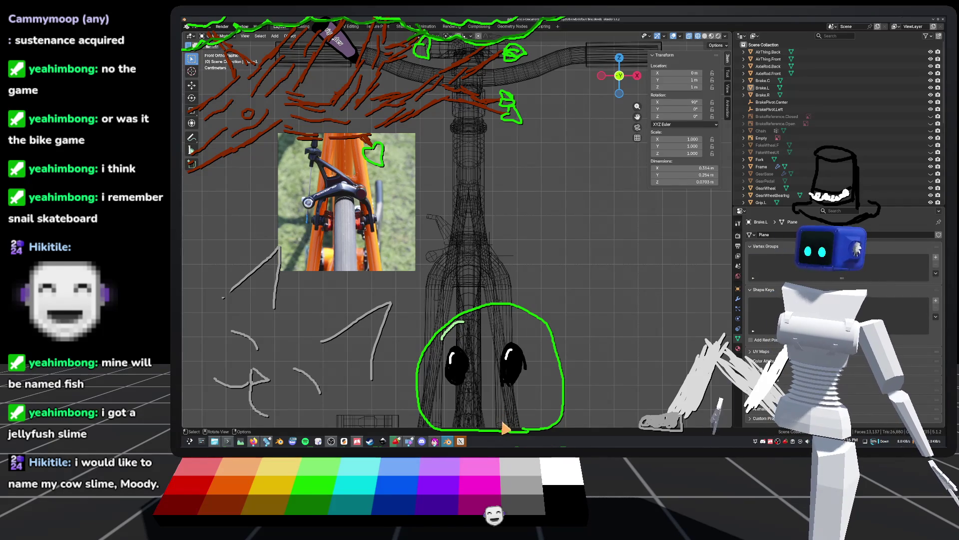
pyautogui.scroll(2, 494, 402)
pyautogui.moveTo(467, 343)
pyautogui.keyDown('shift'); pyautogui.mouseDown(button='middle')
pyautogui.moveTo(537, 294)
pyautogui.moveTo(401, 280)
pyautogui.mouseUp(button='middle'); pyautogui.keyUp('shift')
pyautogui.scroll(2, 537, 293)
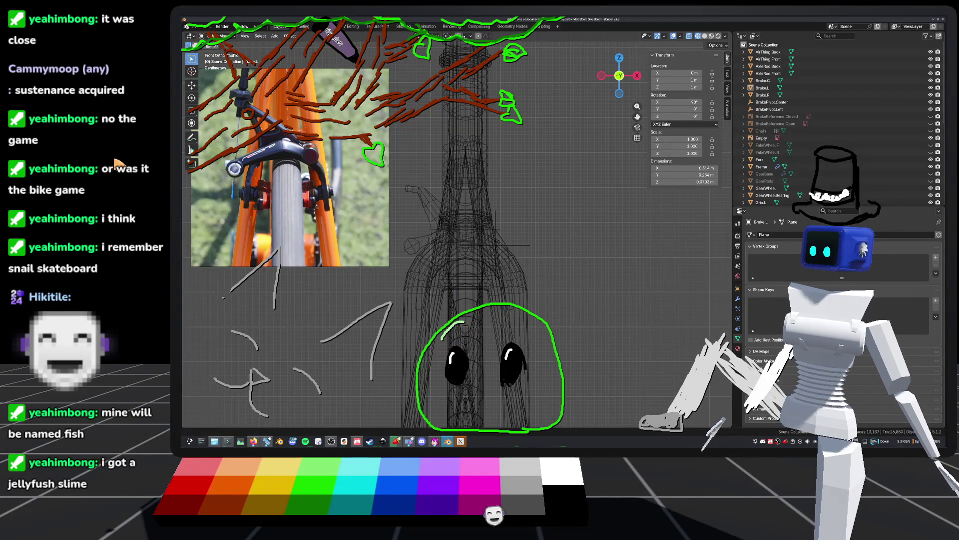
pyautogui.keyDown('shift'); pyautogui.moveTo(440, 253); pyautogui.dragTo(467, 260, button='middle'); pyautogui.keyUp('shift')
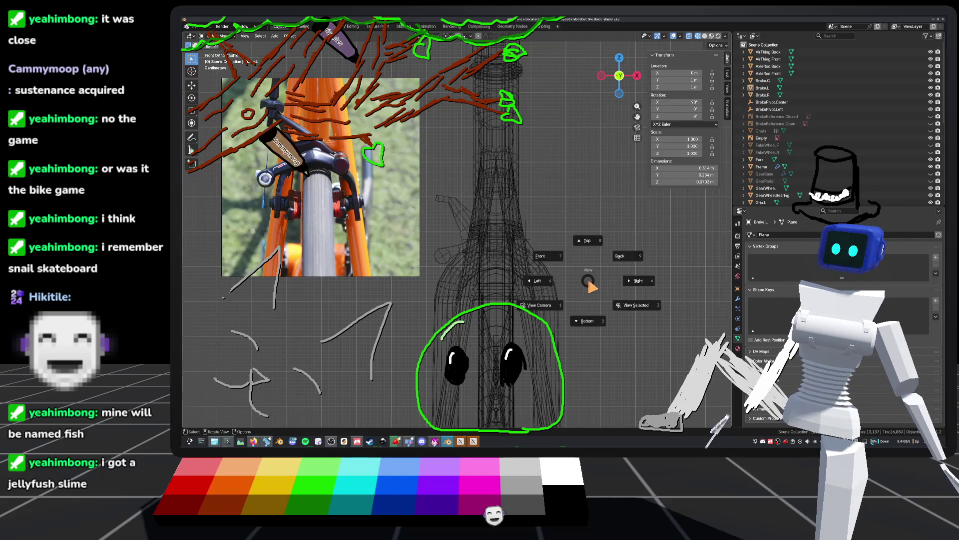
# Zoom in on the brake caliper photo and enter Edit Mode on the Brake.L arm
pyautogui.scroll(2, 528, 245)
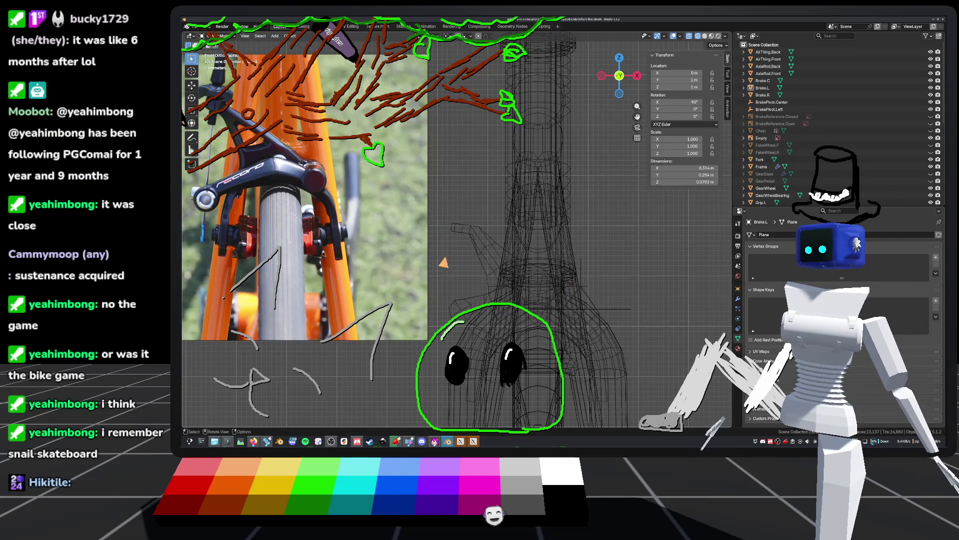
pyautogui.scroll(2, 512, 281)
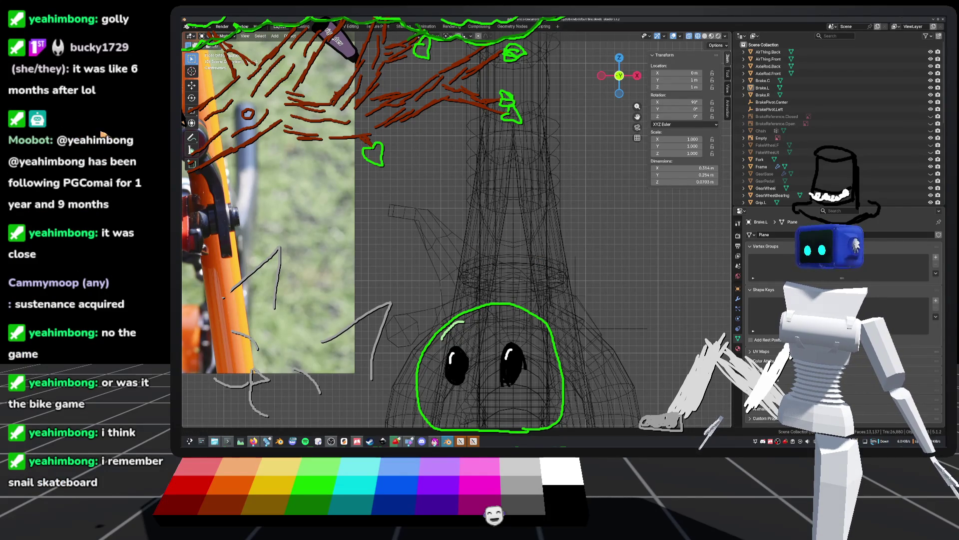
pyautogui.scroll(3, 447, 228)
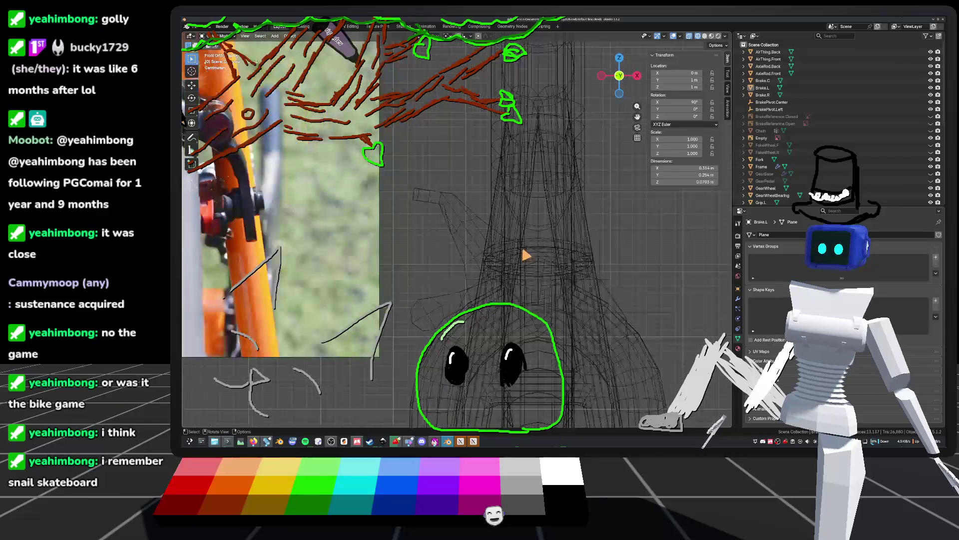
pyautogui.press('Tab')
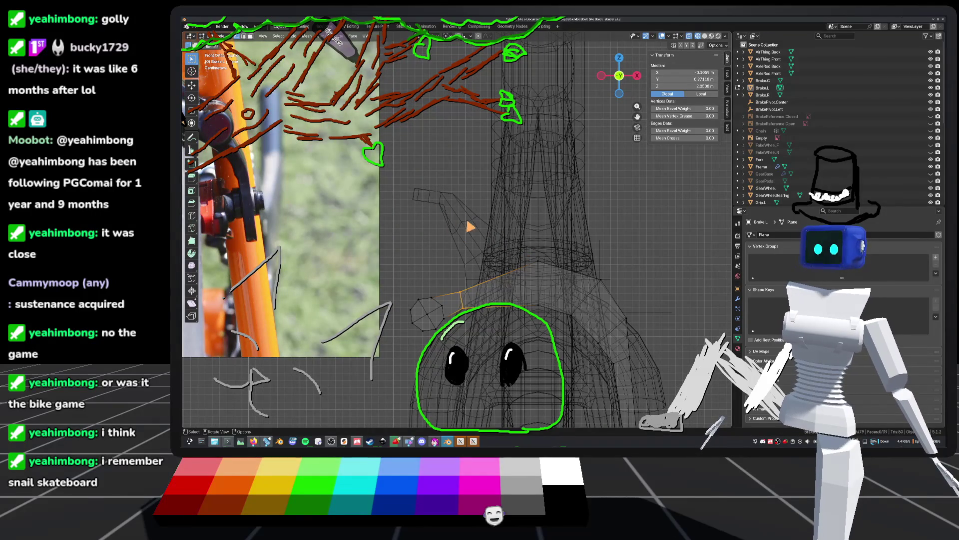
# Switch to the Brake.R arm, check it in Edit Mode and local view, then save
pyautogui.press('Tab')
pyautogui.click(471, 227)
pyautogui.press('Tab')
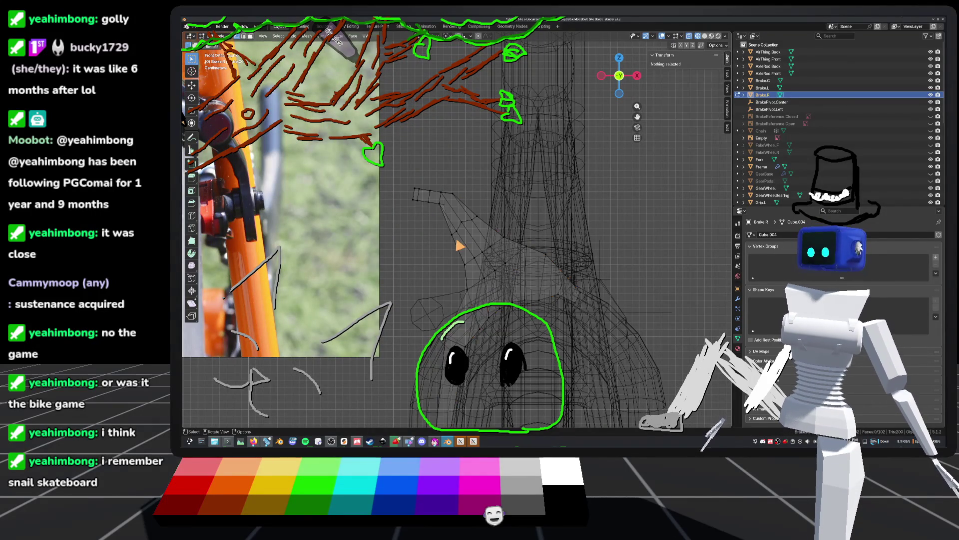
pyautogui.scroll(5, 454, 238)
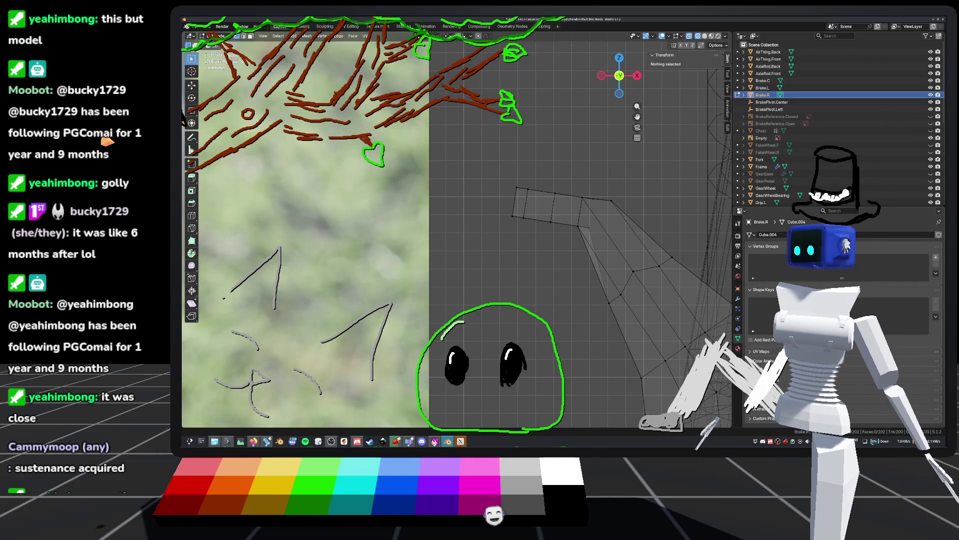
pyautogui.press('KP_Divide')
pyautogui.press('Tab')
pyautogui.click(462, 192)
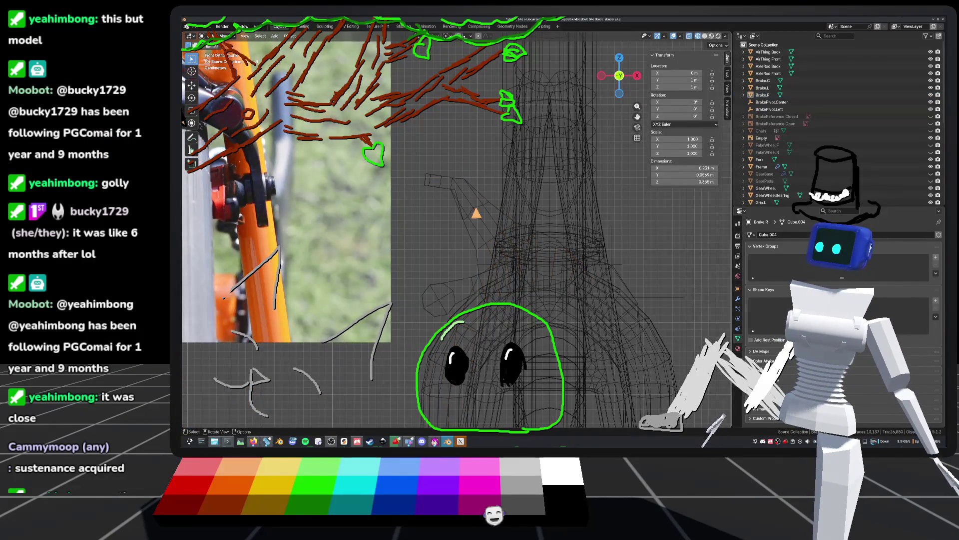
pyautogui.moveTo(486, 193)
pyautogui.mouseDown(button='middle')
pyautogui.moveTo(439, 256)
pyautogui.moveTo(499, 308)
pyautogui.moveTo(499, 270)
pyautogui.moveTo(422, 231)
pyautogui.moveTo(449, 249)
pyautogui.moveTo(428, 242)
pyautogui.moveTo(434, 251)
pyautogui.mouseUp(button='middle')
pyautogui.hotkey('ctrl', 's')
# Inspect Brake.R from side and front views against the caliper photo, then save again
pyautogui.click(424, 232)
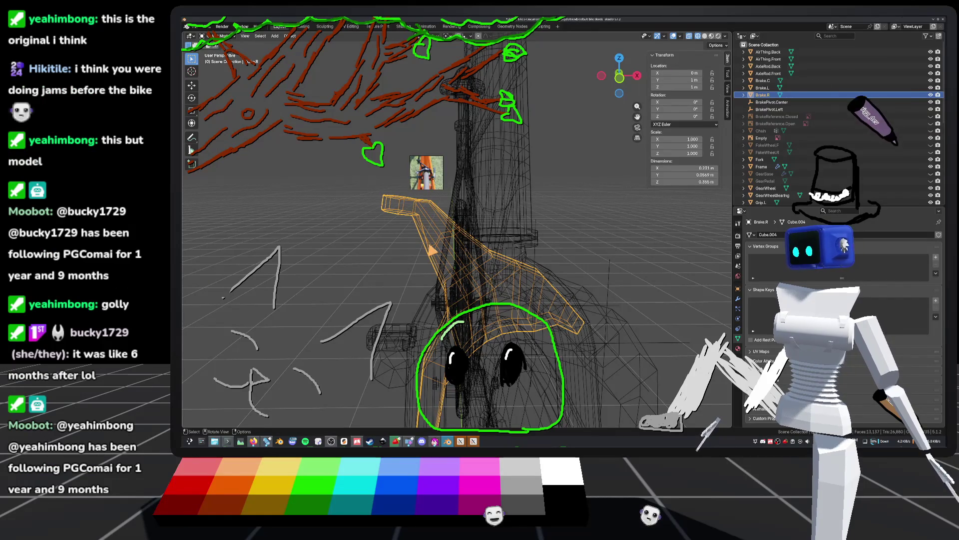
pyautogui.moveTo(283, 205)
pyautogui.mouseDown(button='middle')
pyautogui.moveTo(417, 233)
pyautogui.moveTo(423, 223)
pyautogui.mouseUp(button='middle')
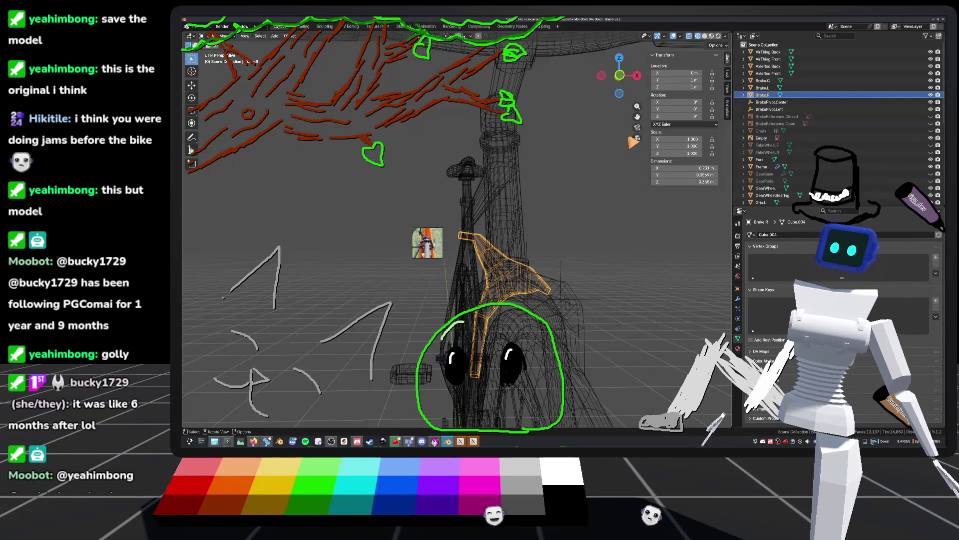
pyautogui.click(620, 76)
pyautogui.keyDown('shift'); pyautogui.moveTo(520, 263); pyautogui.dragTo(488, 238, button='middle'); pyautogui.keyUp('shift')
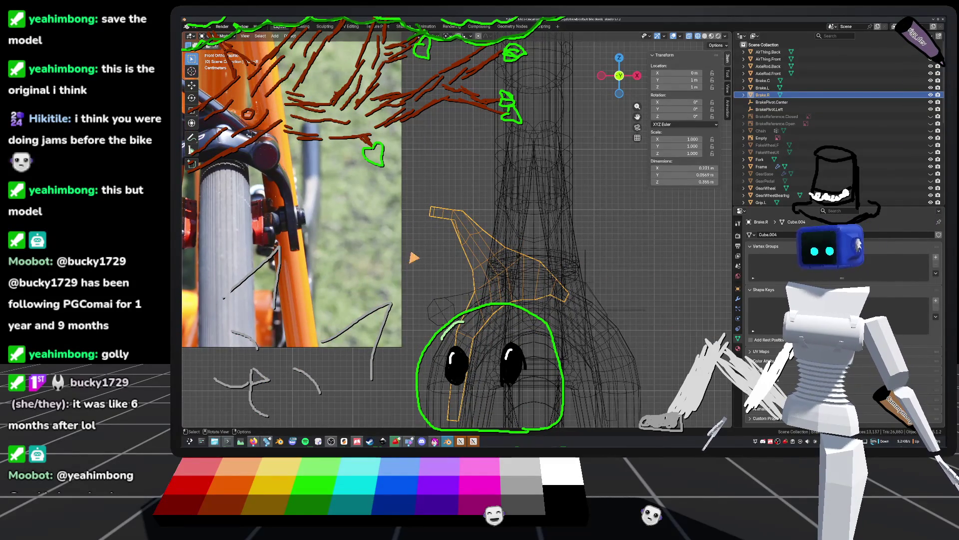
pyautogui.scroll(3, 575, 281)
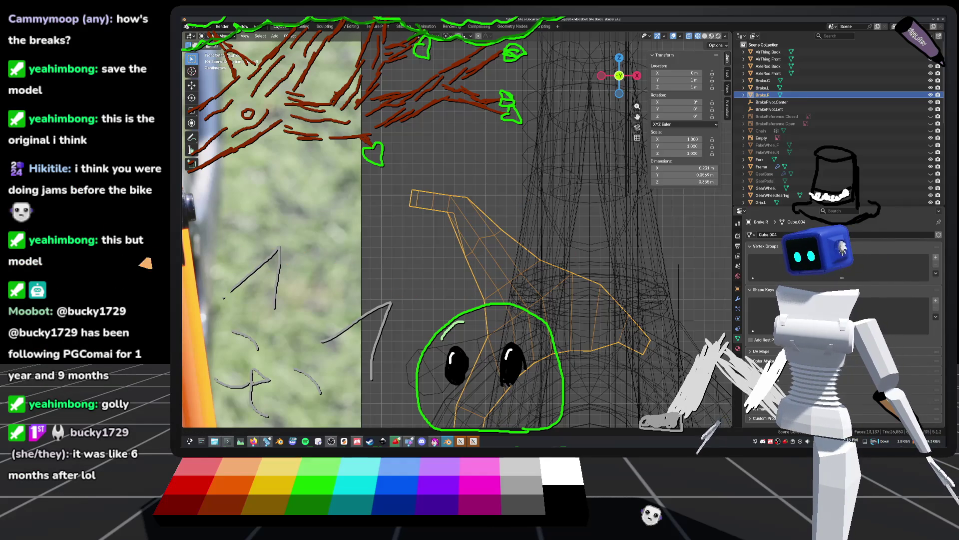
pyautogui.moveTo(575, 253)
pyautogui.mouseDown(button='middle')
pyautogui.moveTo(539, 250)
pyautogui.moveTo(557, 284)
pyautogui.mouseUp(button='middle')
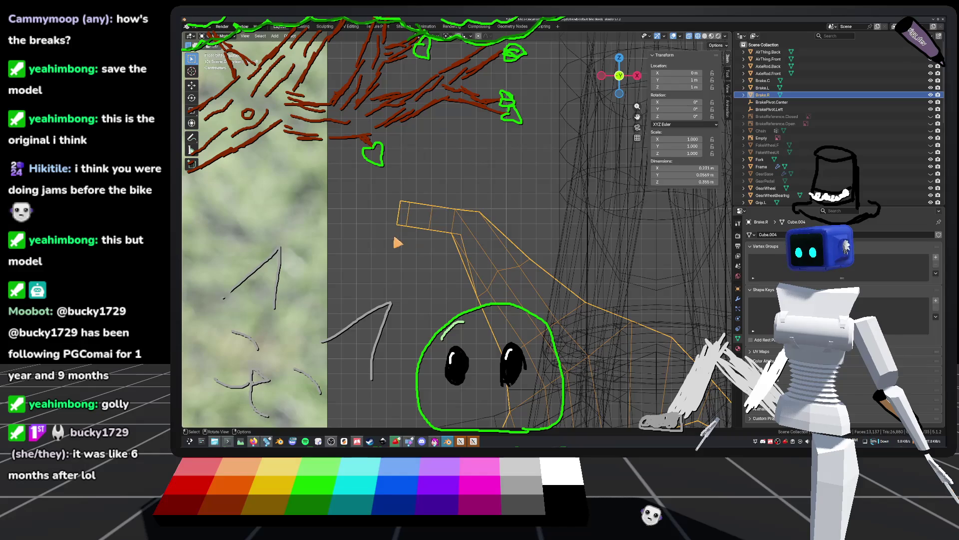
pyautogui.scroll(-5, 468, 242)
pyautogui.hotkey('ctrl', 's')
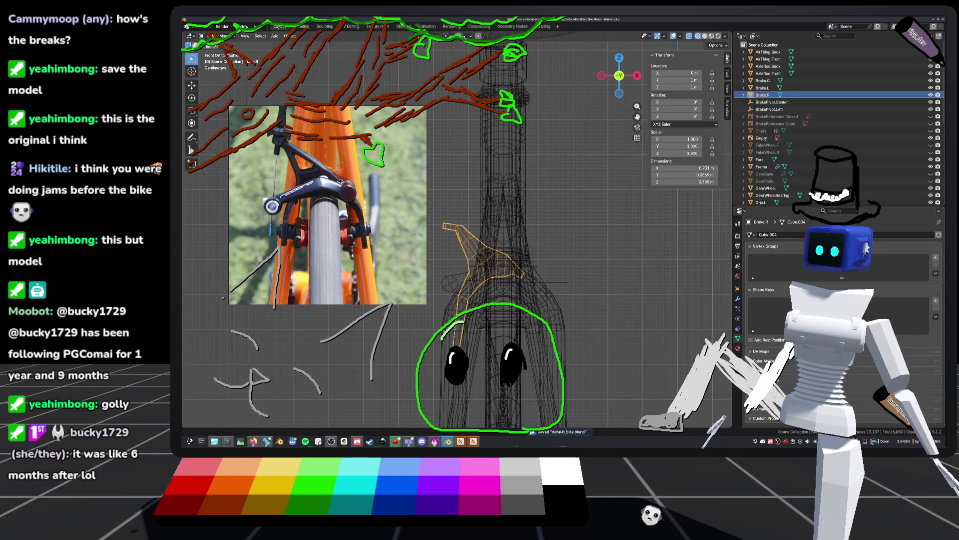
# Study the brake caliper reference up close, then switch to the itch.io app
pyautogui.click(566, 225)
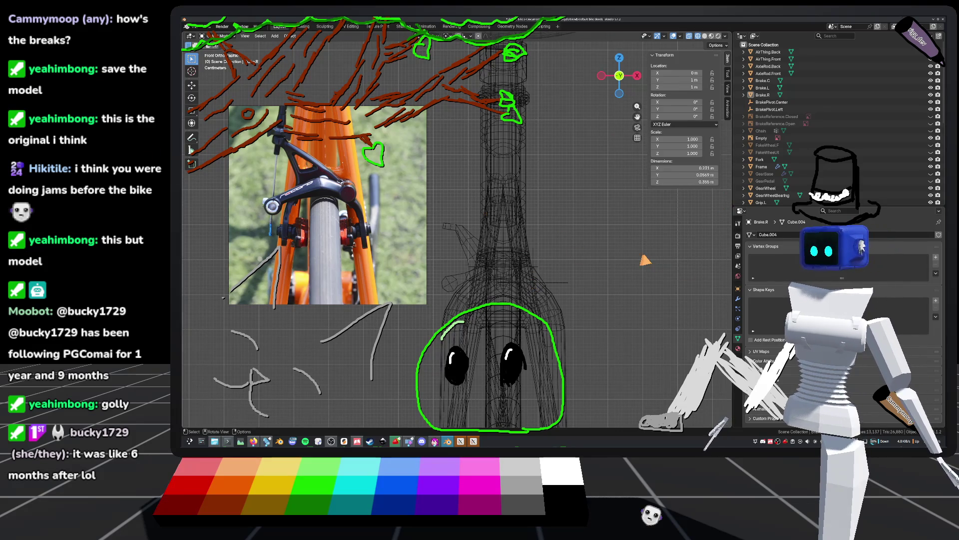
pyautogui.moveTo(644, 260)
pyautogui.keyDown('shift'); pyautogui.mouseDown(button='middle')
pyautogui.moveTo(604, 235)
pyautogui.moveTo(659, 276)
pyautogui.mouseUp(button='middle'); pyautogui.keyUp('shift')
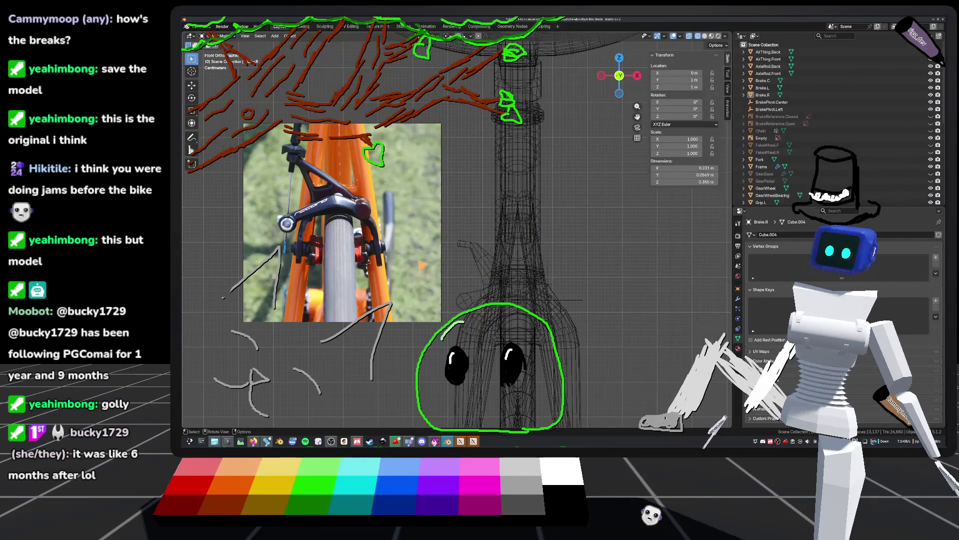
pyautogui.keyDown('ctrl'); pyautogui.moveTo(490, 194); pyautogui.dragTo(546, 269, button='middle'); pyautogui.keyUp('ctrl')
pyautogui.press('Escape')
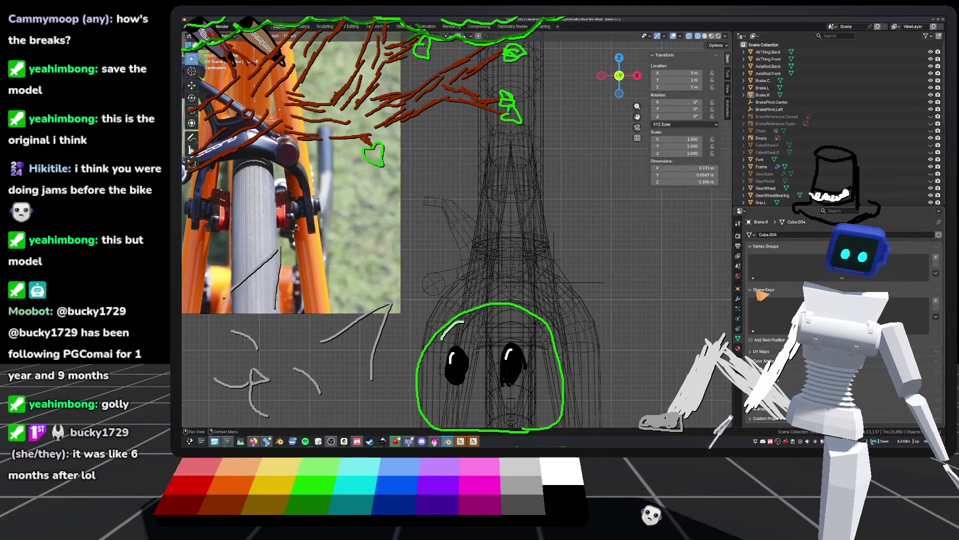
pyautogui.scroll(3, 496, 278)
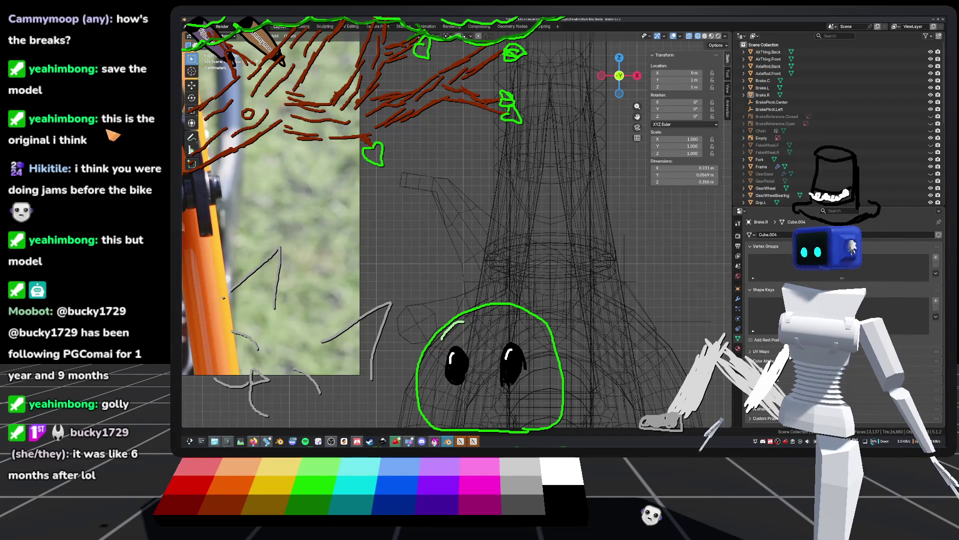
pyautogui.scroll(2, 441, 249)
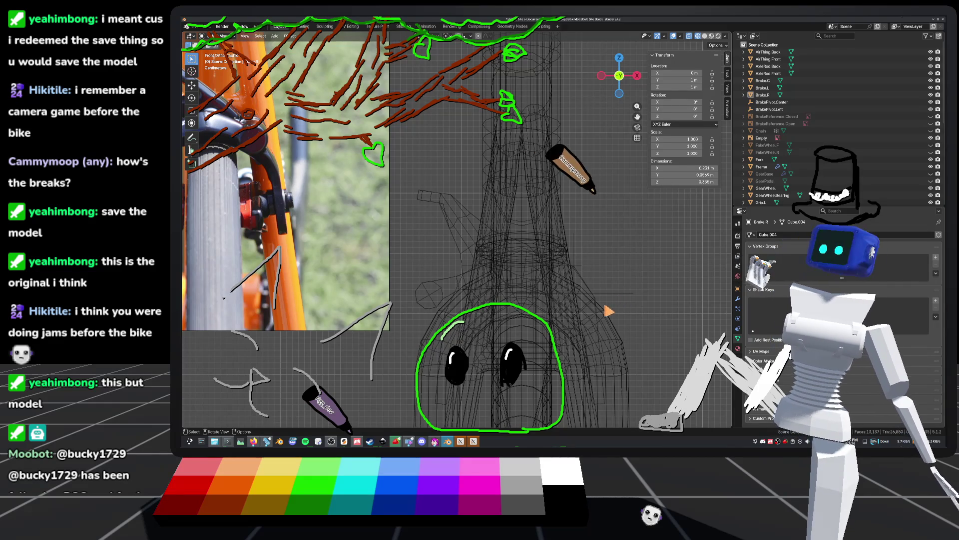
pyautogui.scroll(1, 586, 255)
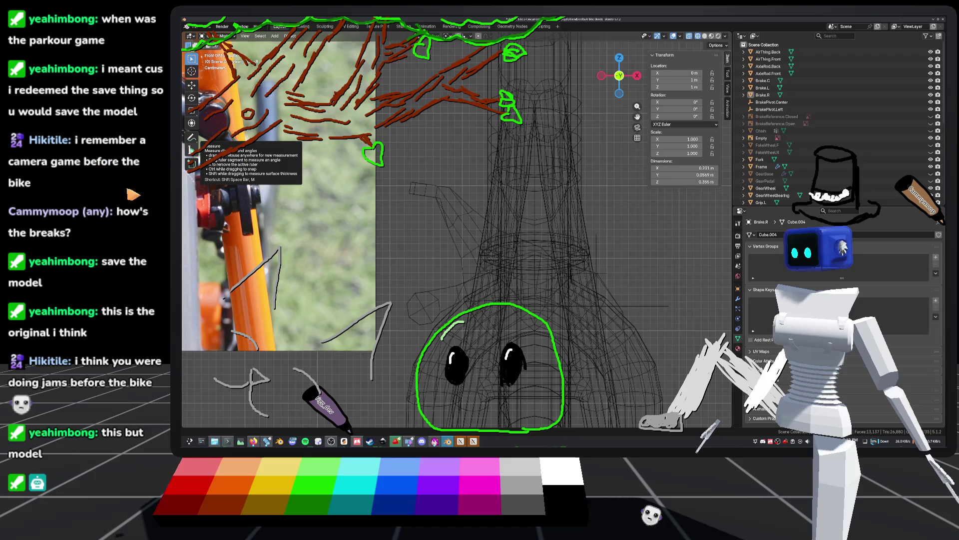
pyautogui.scroll(-3, 537, 274)
pyautogui.keyDown('shift'); pyautogui.moveTo(550, 272); pyautogui.dragTo(529, 266, button='middle'); pyautogui.keyUp('shift')
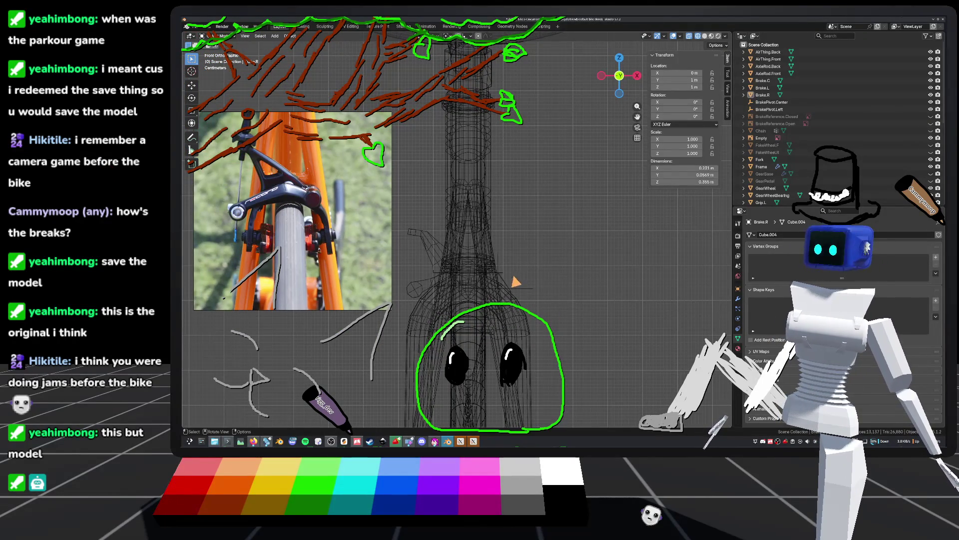
pyautogui.scroll(4, 480, 280)
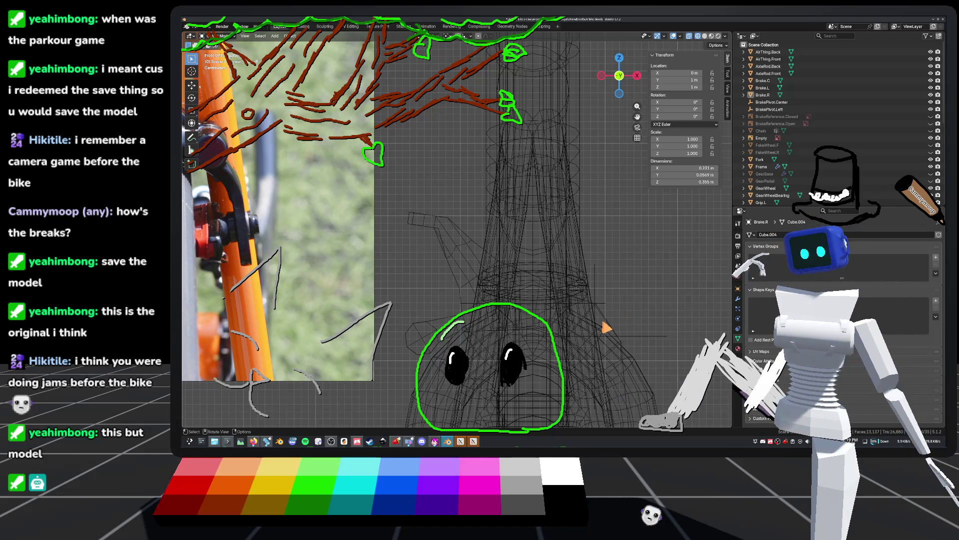
pyautogui.click(357, 441)
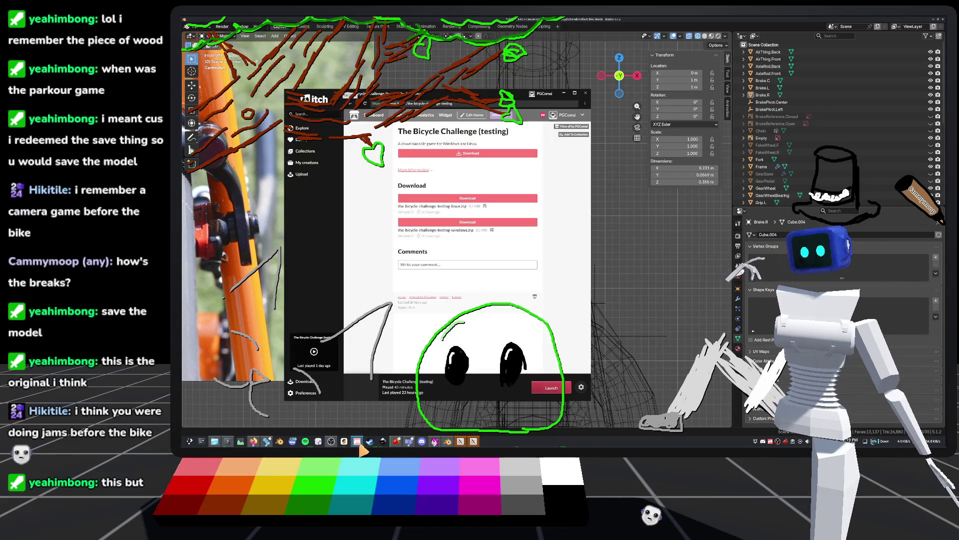
# Widen and reposition the itch.io window and browse the My creations list
pyautogui.moveTo(595, 200); pyautogui.dragTo(720, 200)
pyautogui.moveTo(554, 94)
pyautogui.mouseDown()
pyautogui.moveTo(658, 118)
pyautogui.moveTo(652, 104)
pyautogui.mouseUp()
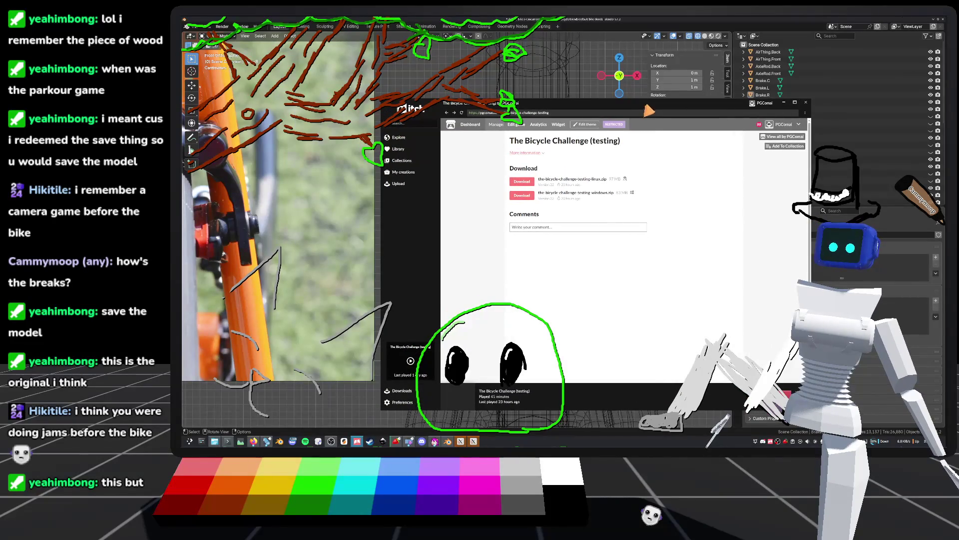
pyautogui.click(399, 172)
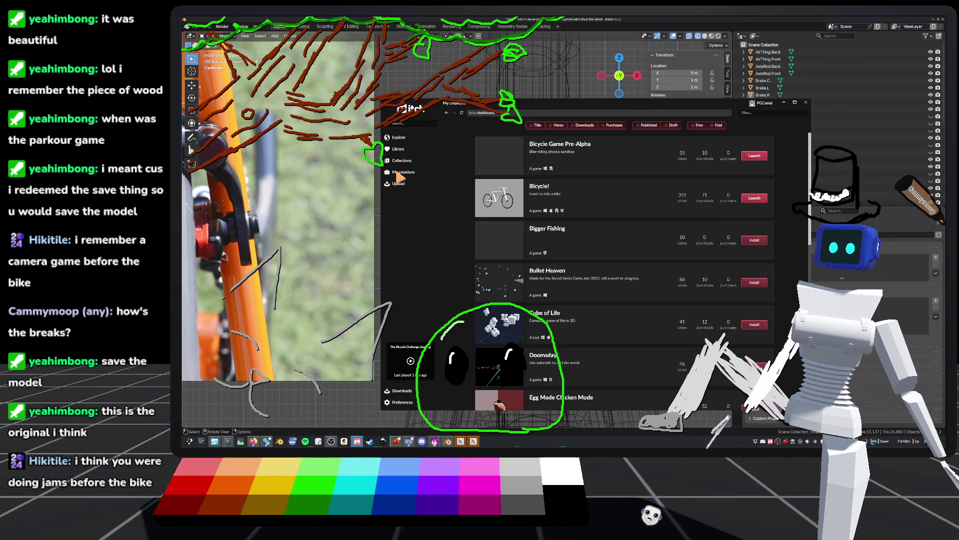
pyautogui.scroll(-10, 560, 172)
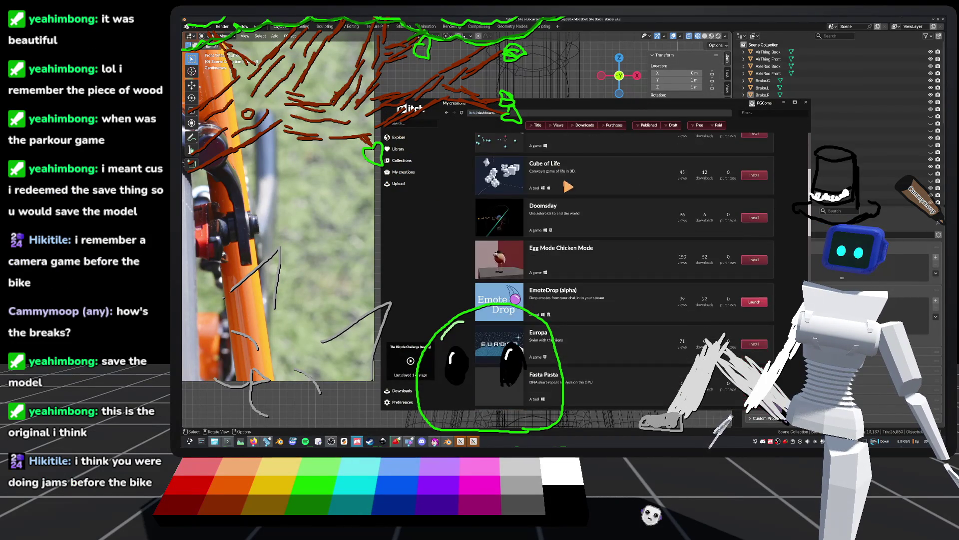
pyautogui.scroll(-10, 674, 280)
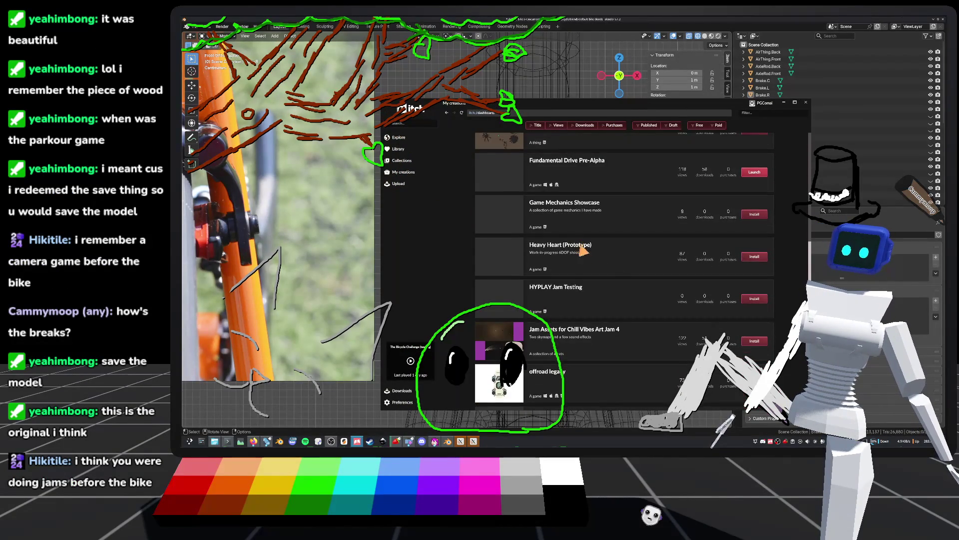
pyautogui.scroll(-3, 629, 179)
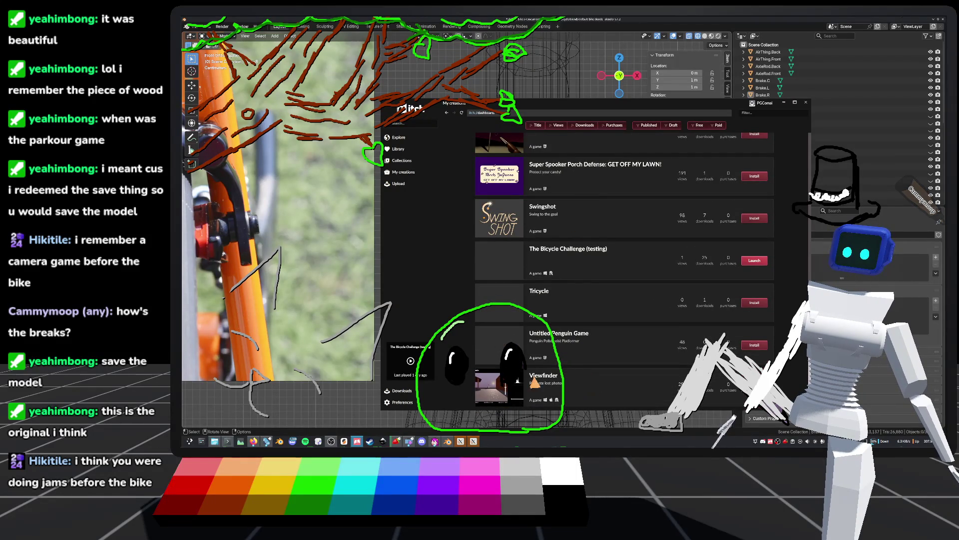
pyautogui.scroll(3, 546, 382)
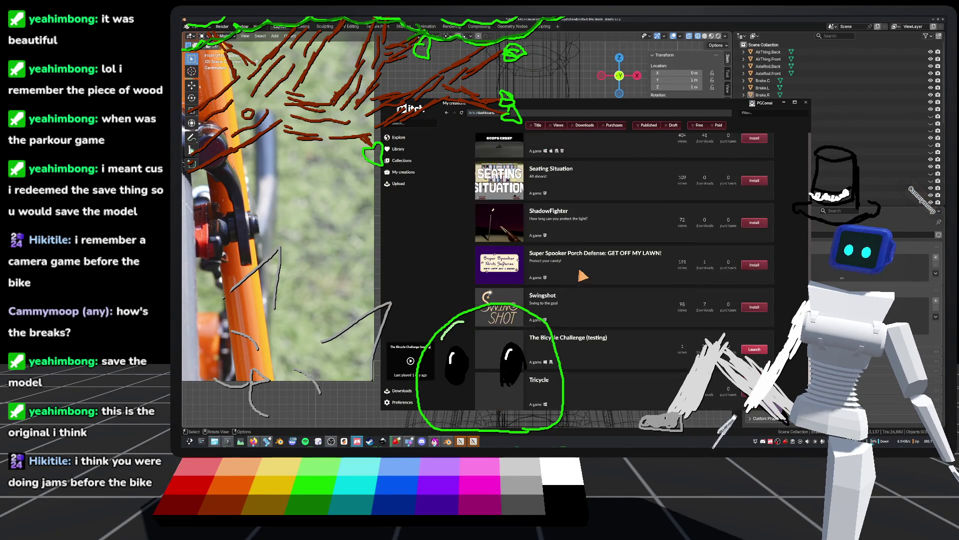
pyautogui.scroll(-3, 558, 395)
# Look over the Viewfinder game page, then return to My creations
pyautogui.click(550, 385)
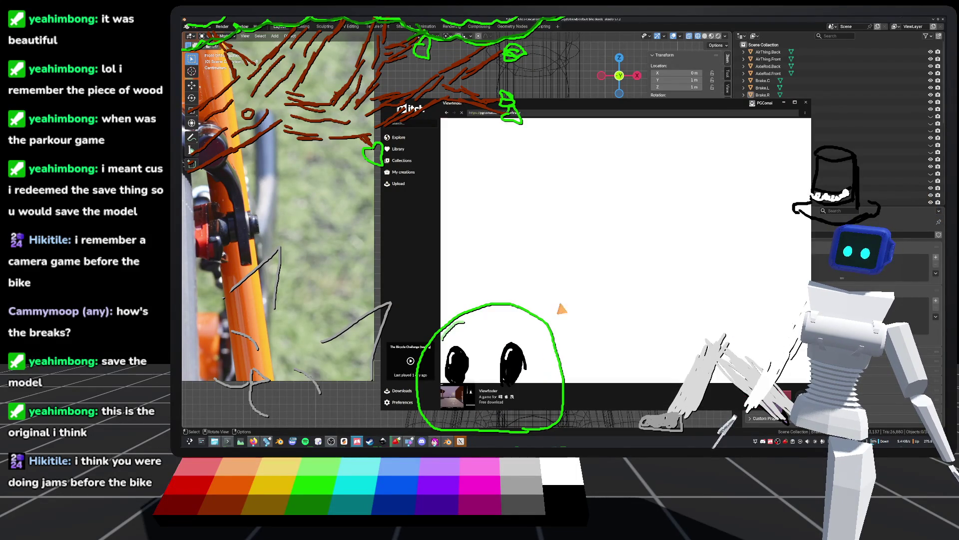
pyautogui.moveTo(609, 108); pyautogui.dragTo(568, 100)
pyautogui.moveTo(535, 92)
pyautogui.mouseDown()
pyautogui.moveTo(553, 100)
pyautogui.moveTo(584, 87)
pyautogui.moveTo(574, 95)
pyautogui.moveTo(601, 106)
pyautogui.mouseUp()
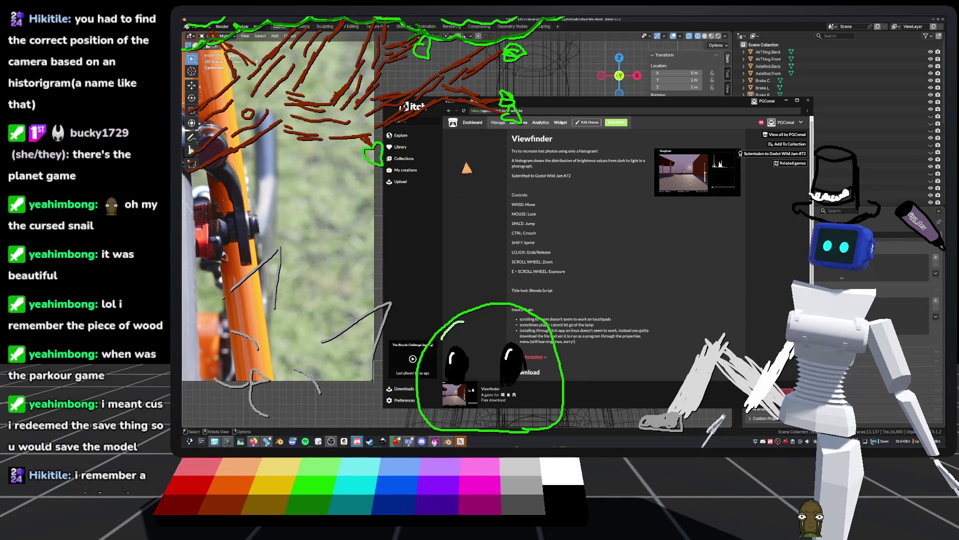
pyautogui.click(448, 110)
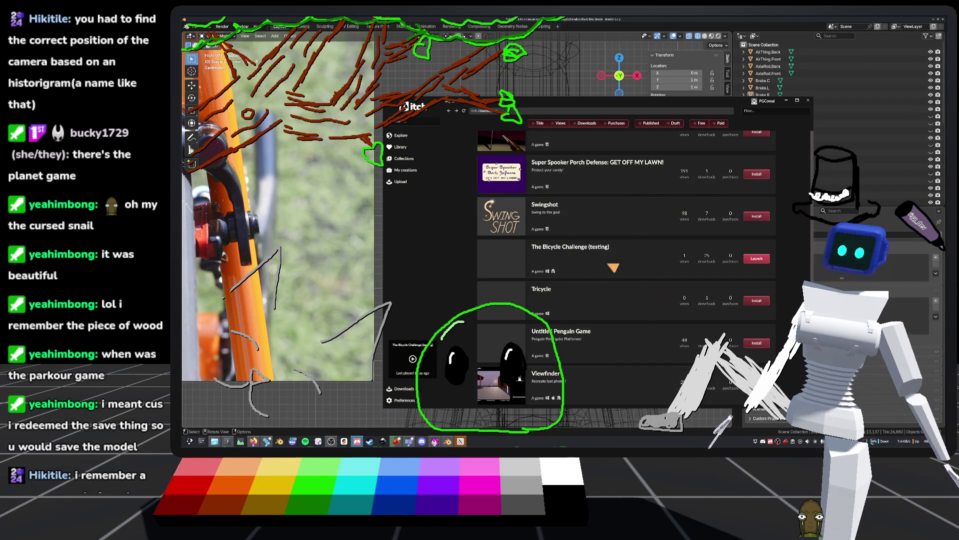
# Open the Bullet Heaven game page and expand its More information details
pyautogui.scroll(10, 625, 266)
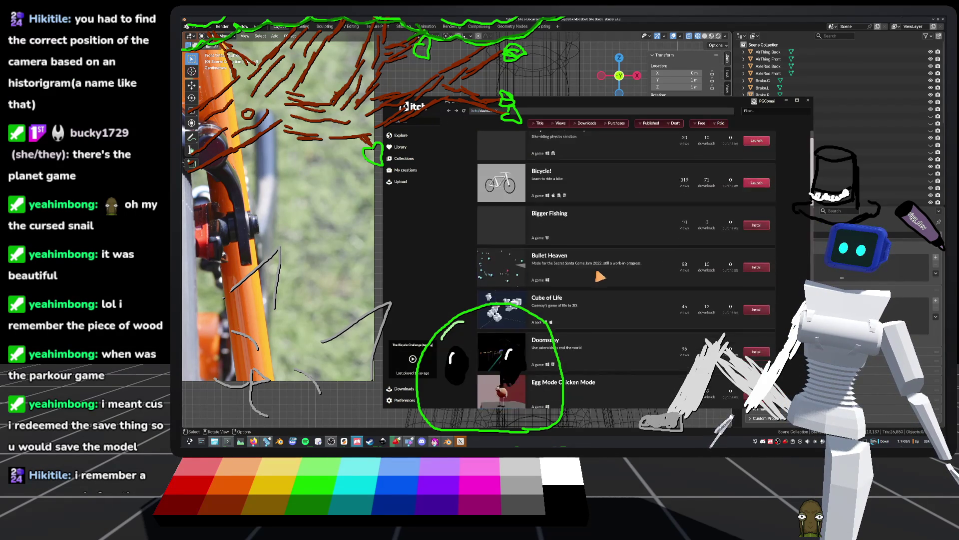
pyautogui.click(549, 267)
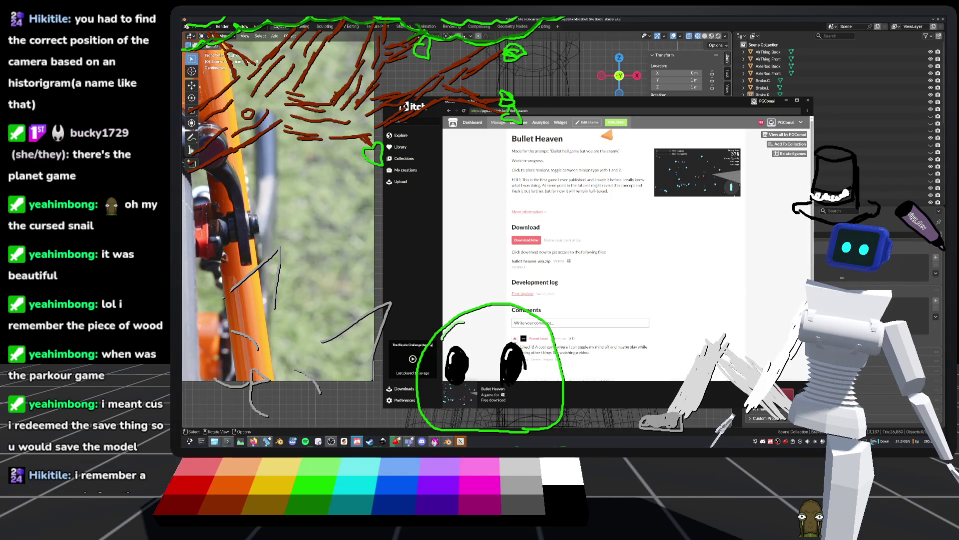
pyautogui.click(541, 213)
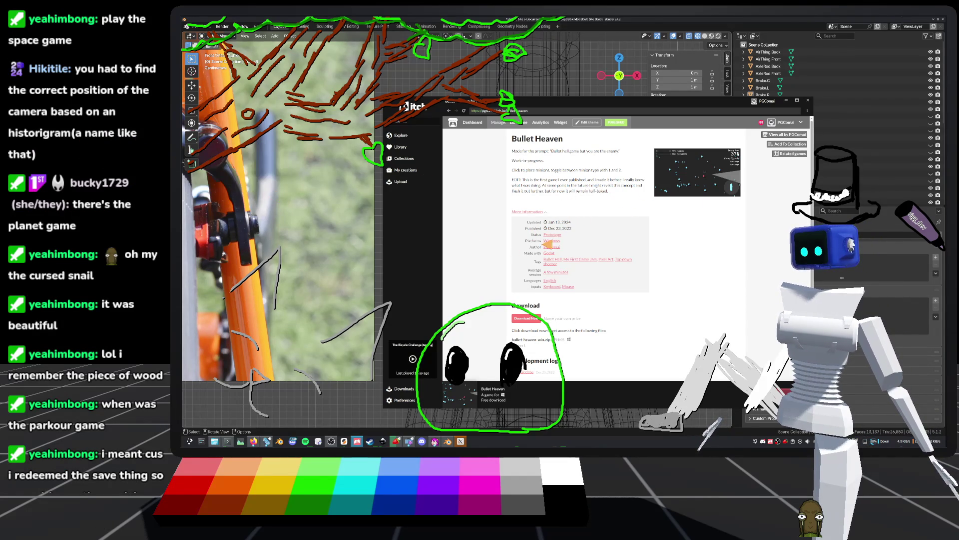
pyautogui.moveTo(577, 108); pyautogui.dragTo(577, 97)
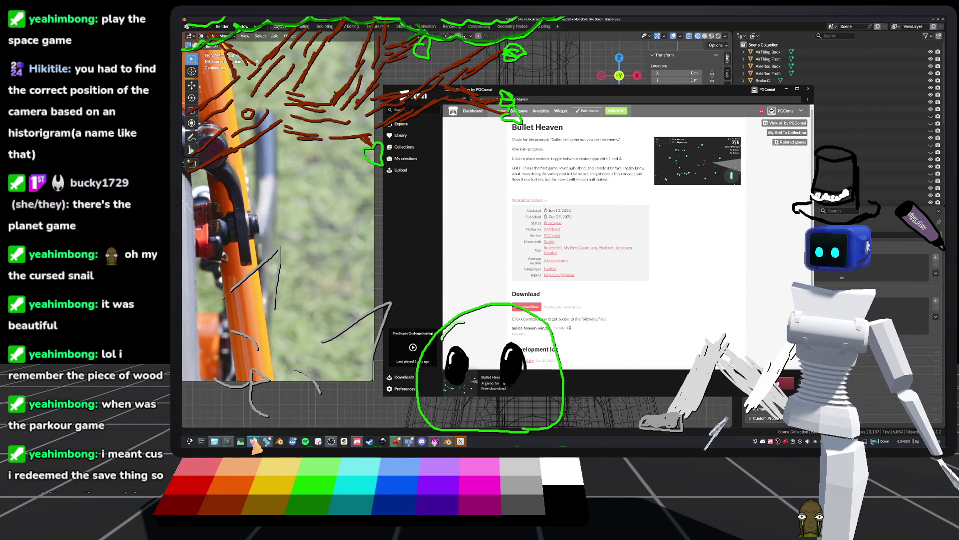
# Load the developer's itch.io profile page in the web browser
pyautogui.click(254, 442)
pyautogui.click(833, 33)
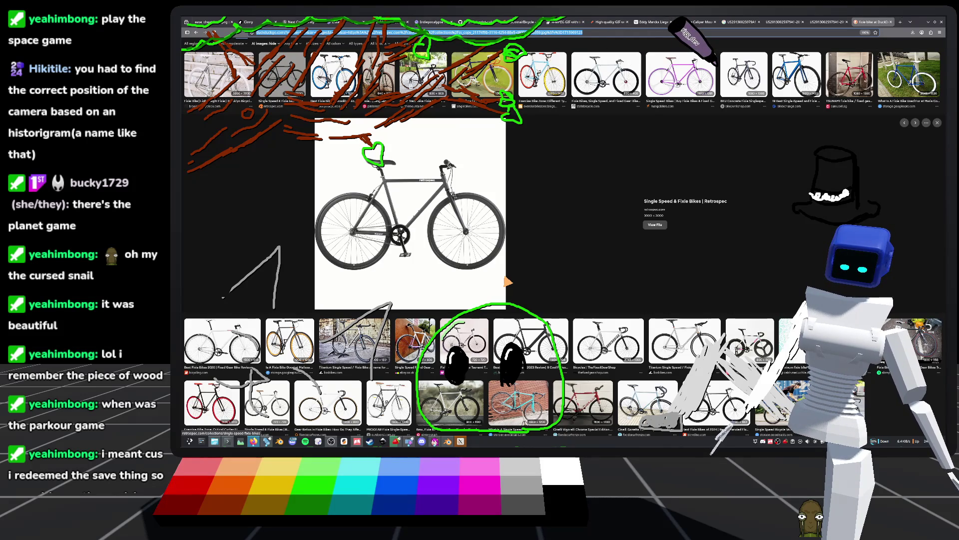
pyautogui.write('pgcomai')
pyautogui.press('Return')
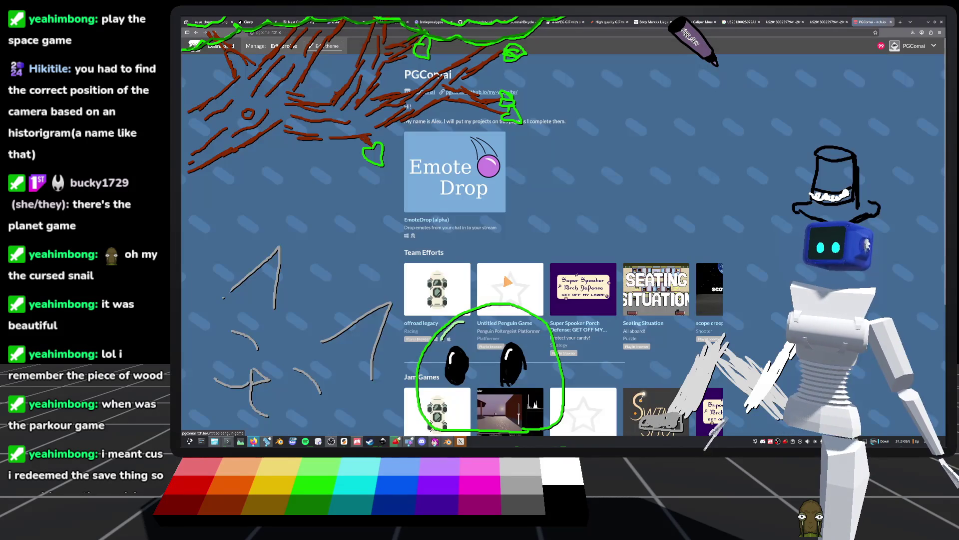
# Scroll to the Jam Games row and open the Doomsday game page
pyautogui.scroll(-3, 603, 310)
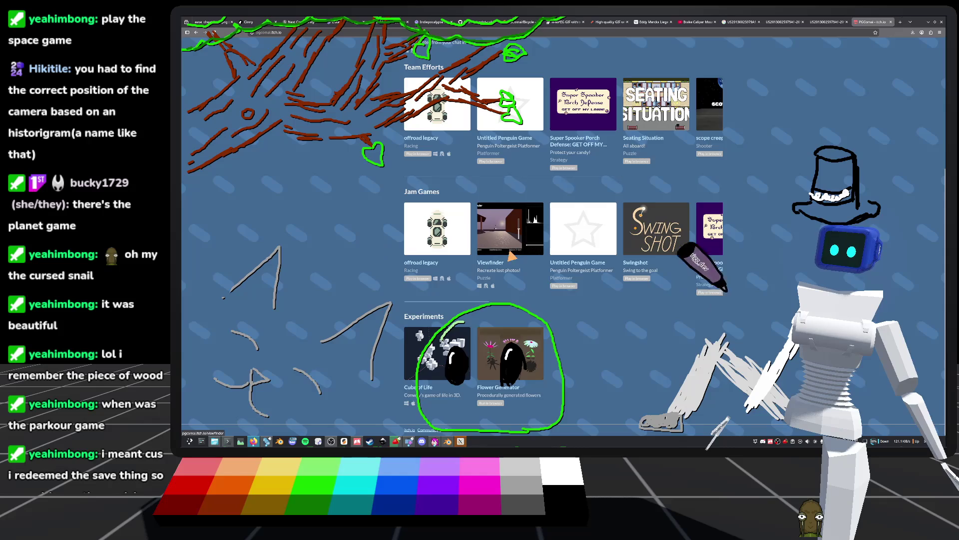
pyautogui.scroll(-2, 564, 255)
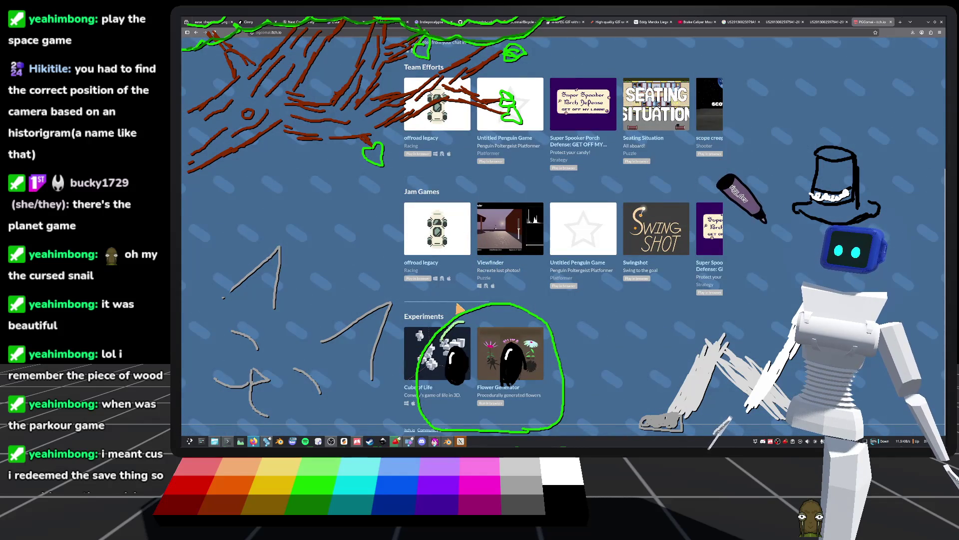
pyautogui.hscroll(5, 504, 310)
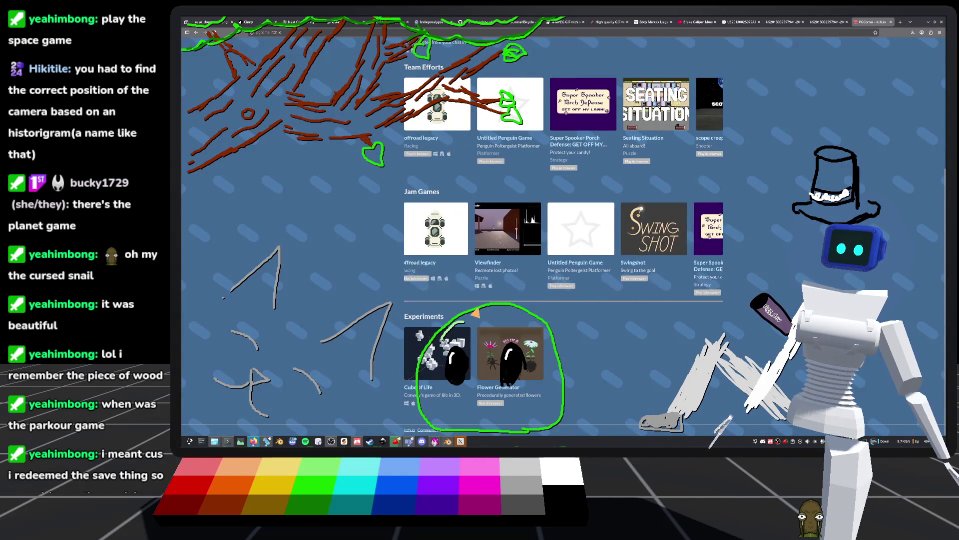
pyautogui.hscroll(3, 642, 302)
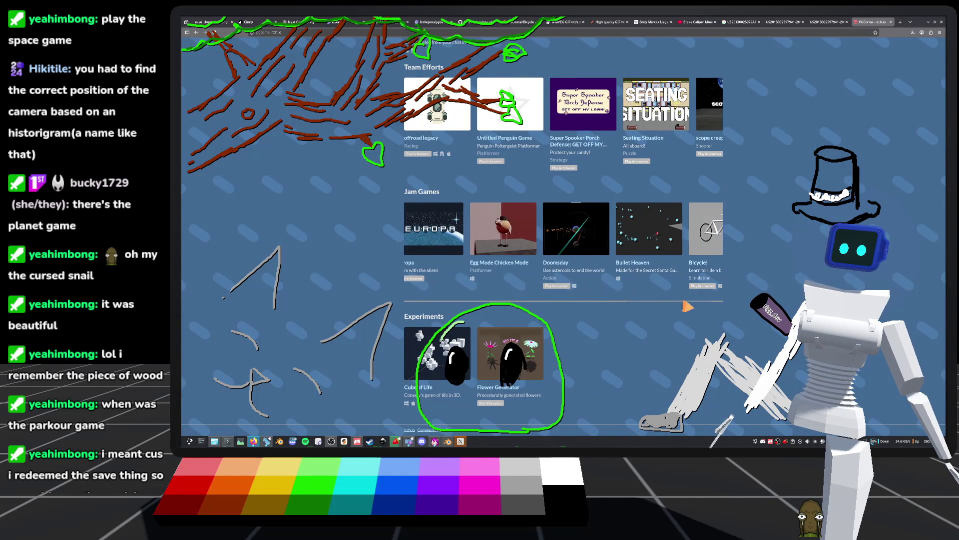
pyautogui.click(573, 236)
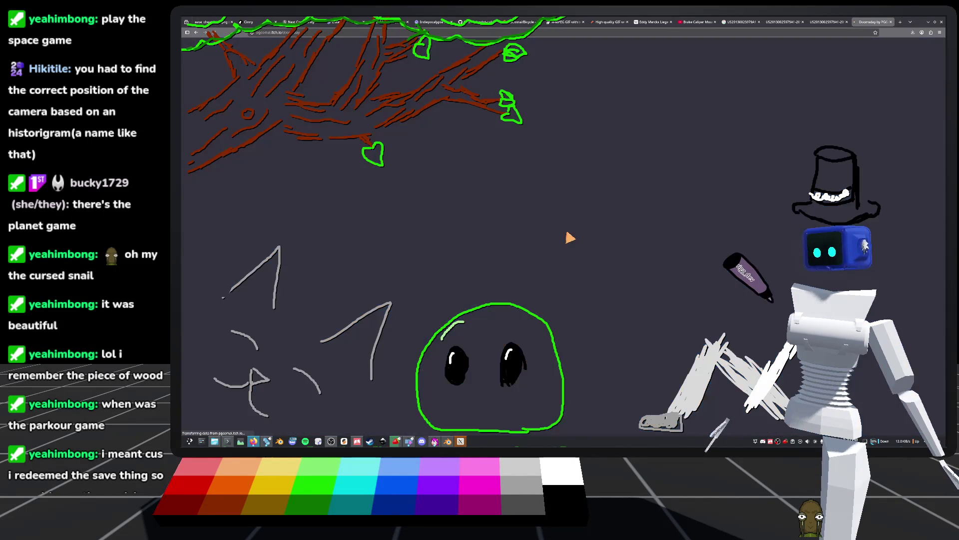
# Launch Doomsday and pop it out into a wider separate window at normal zoom
pyautogui.scroll(-2, 683, 270)
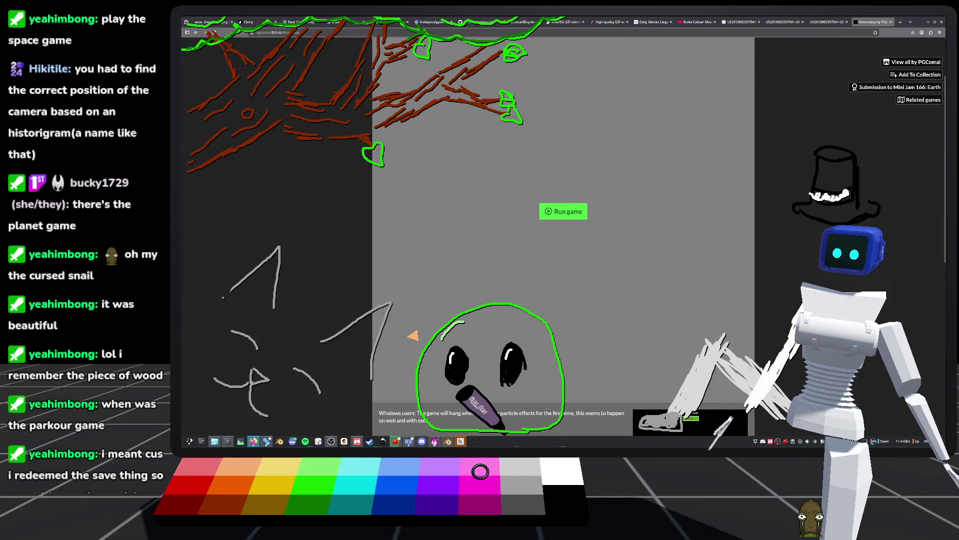
pyautogui.click(568, 218)
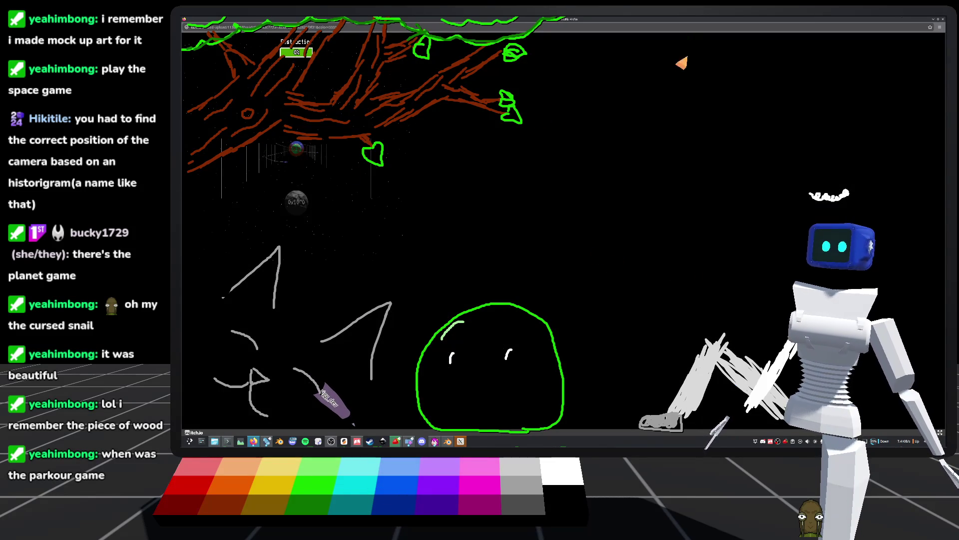
pyautogui.moveTo(605, 22)
pyautogui.mouseDown()
pyautogui.moveTo(652, 61)
pyautogui.moveTo(570, 50)
pyautogui.moveTo(623, 64)
pyautogui.mouseUp()
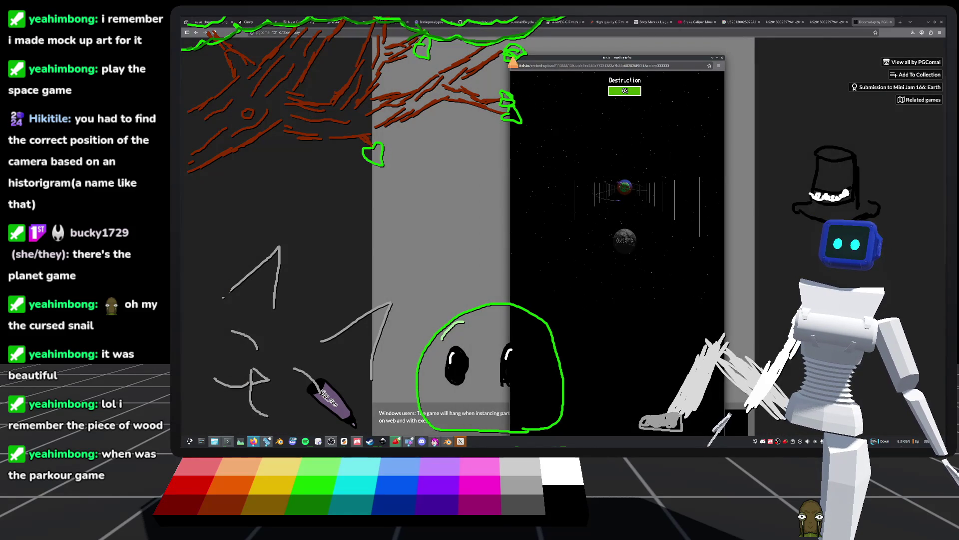
pyautogui.moveTo(727, 56); pyautogui.dragTo(848, 60)
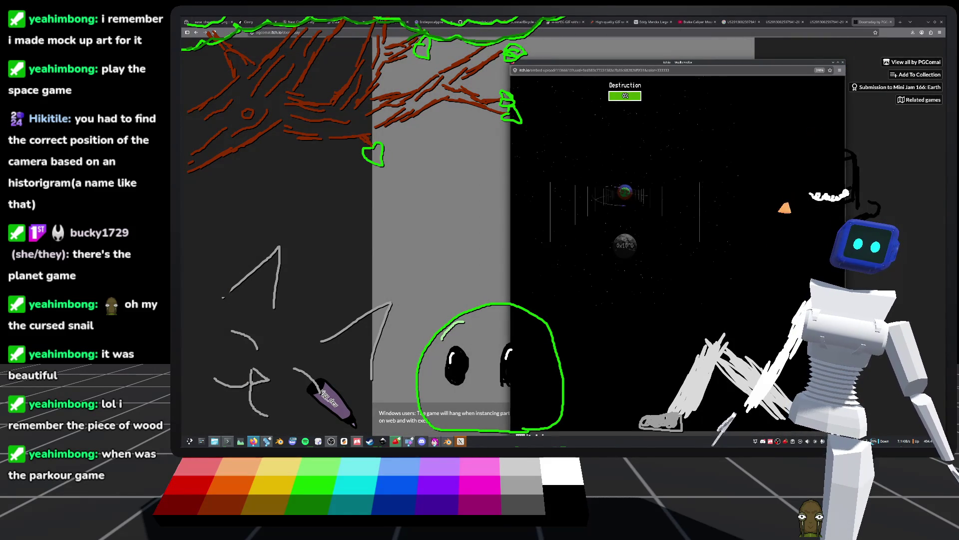
pyautogui.keyDown('ctrl'); pyautogui.scroll(3, 787, 207); pyautogui.keyUp('ctrl')
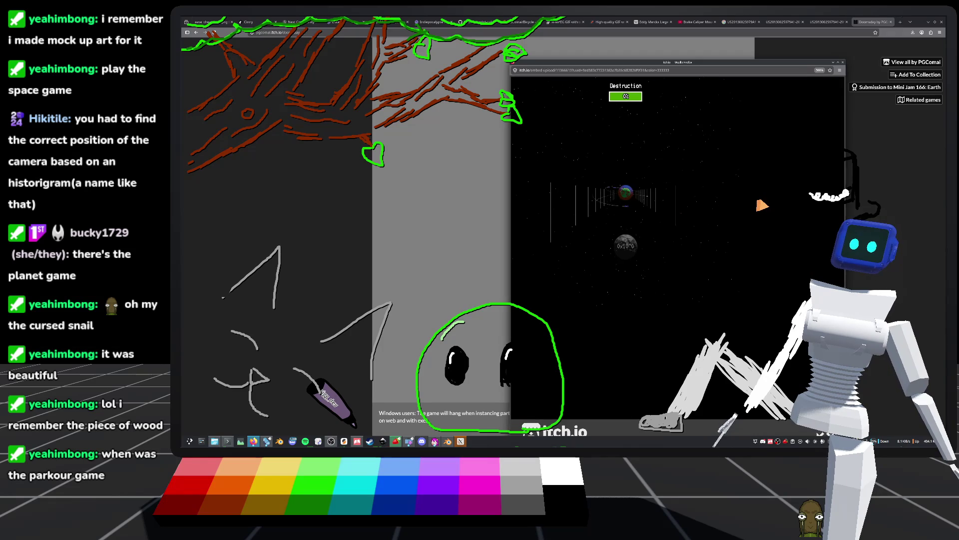
pyautogui.hotkey('ctrl', '0')
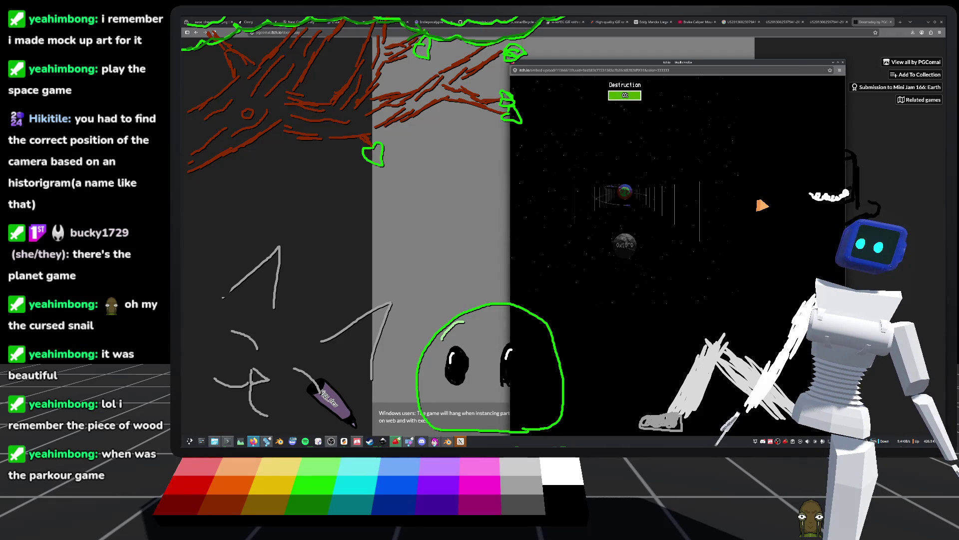
# Try fullscreen, then resize, shorten and reposition the Doomsday popup window
pyautogui.moveTo(628, 62)
pyautogui.mouseDown()
pyautogui.moveTo(578, 52)
pyautogui.moveTo(658, 48)
pyautogui.moveTo(570, 43)
pyautogui.moveTo(522, 60)
pyautogui.mouseUp()
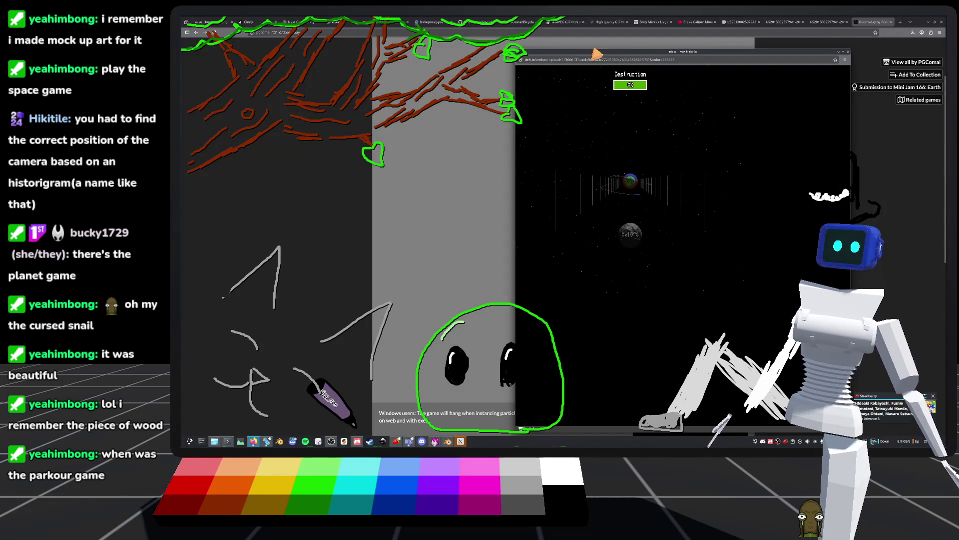
pyautogui.click(848, 59)
pyautogui.click(859, 55)
pyautogui.moveTo(855, 52)
pyautogui.mouseDown()
pyautogui.moveTo(724, 133)
pyautogui.moveTo(716, 161)
pyautogui.moveTo(725, 186)
pyautogui.moveTo(760, 79)
pyautogui.mouseUp()
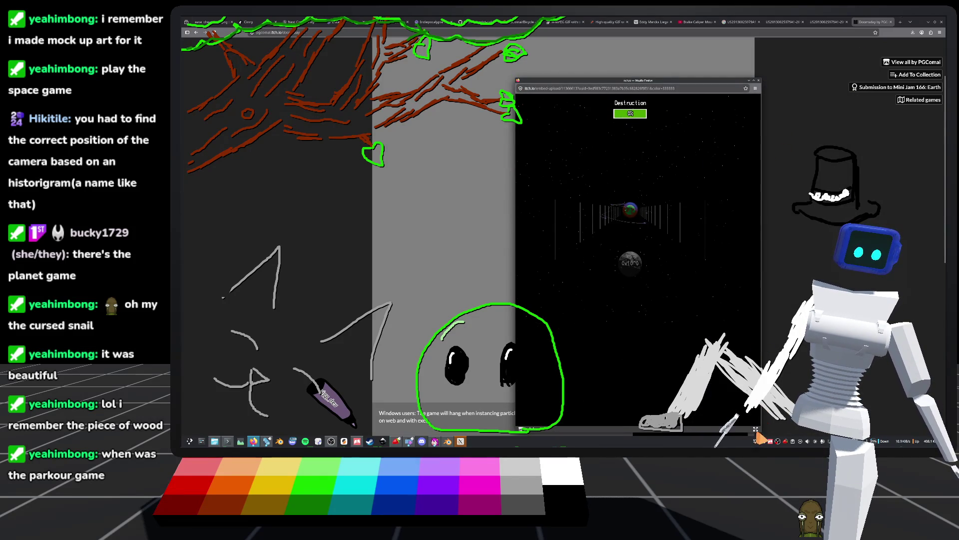
pyautogui.click(755, 429)
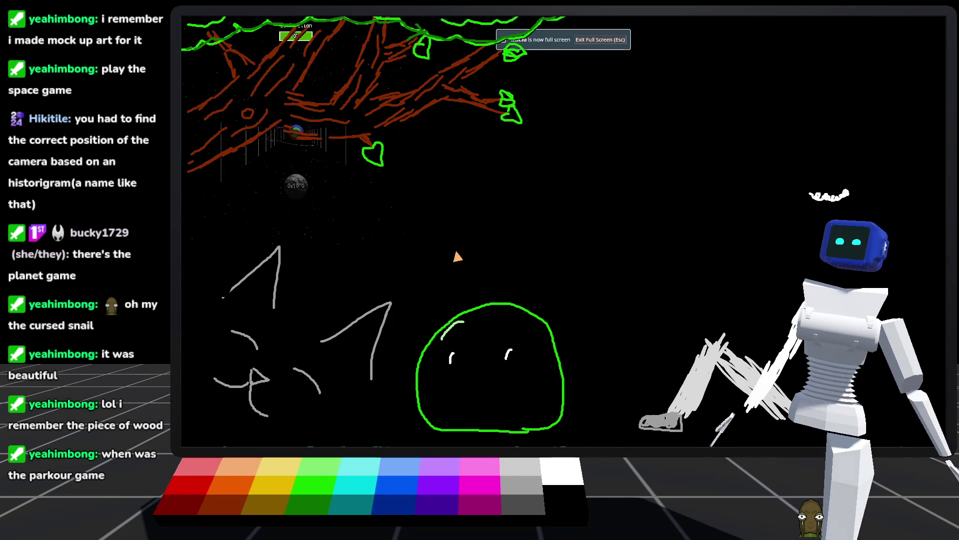
pyautogui.press('Escape')
pyautogui.moveTo(692, 87); pyautogui.dragTo(615, 59)
pyautogui.moveTo(605, 400); pyautogui.dragTo(602, 318)
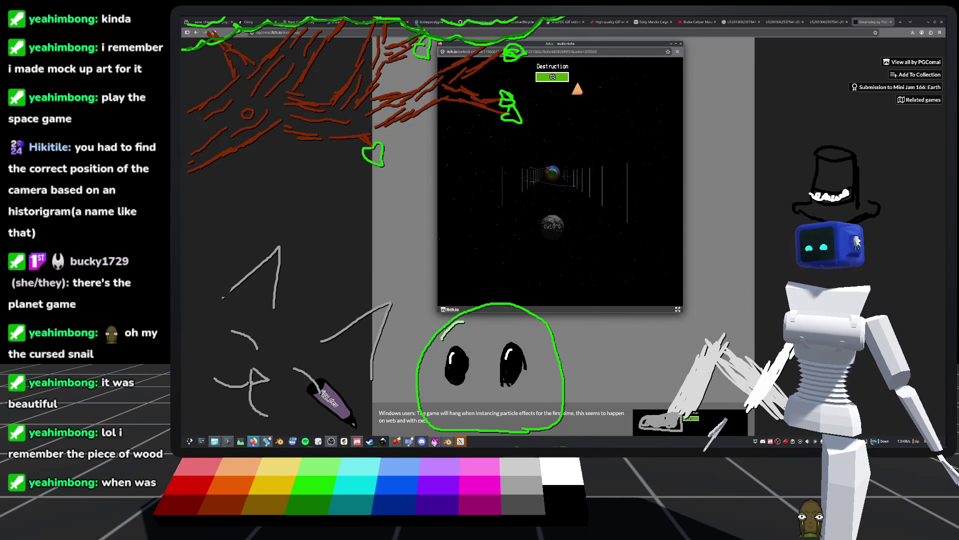
pyautogui.moveTo(590, 50); pyautogui.dragTo(642, 69)
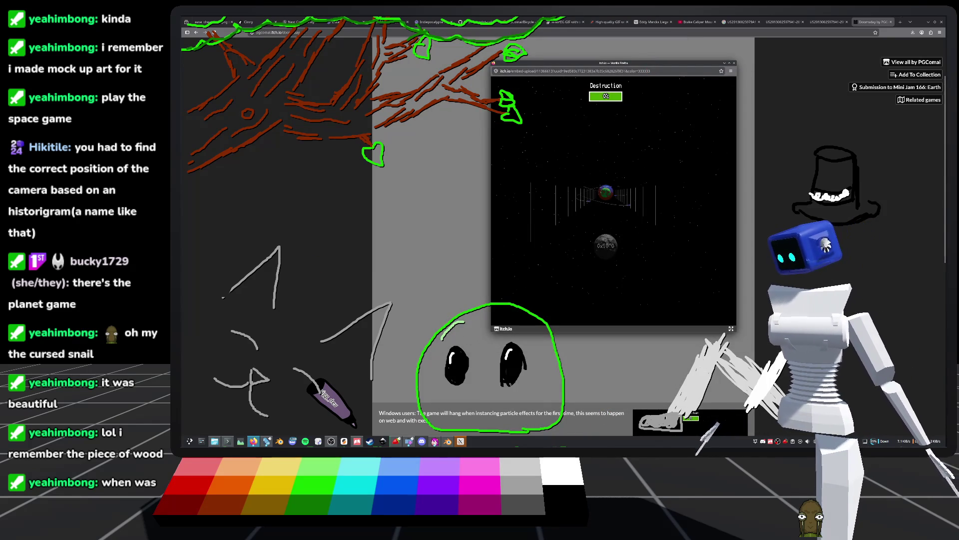
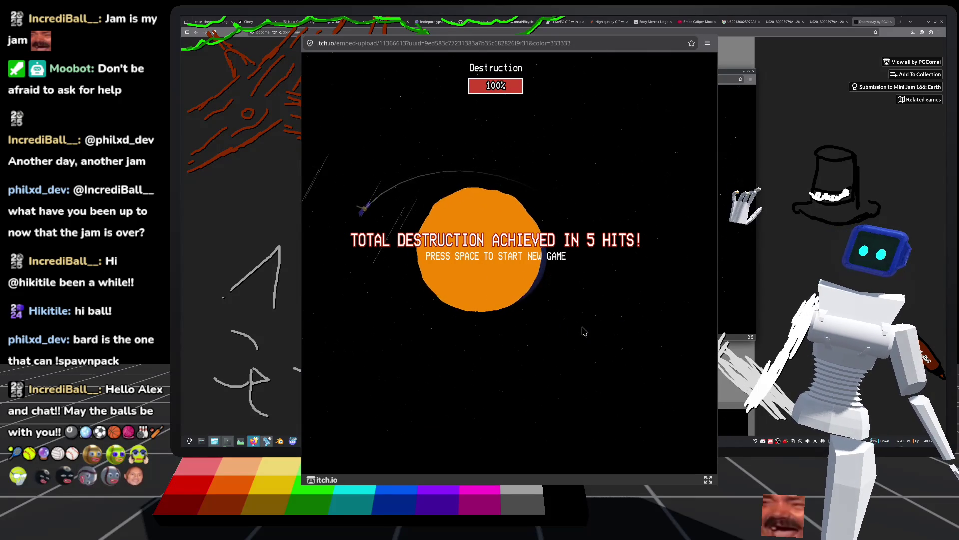
# Start a new Doomsday game, then close the embedded game to return to its itch.io page
pyautogui.press('space')
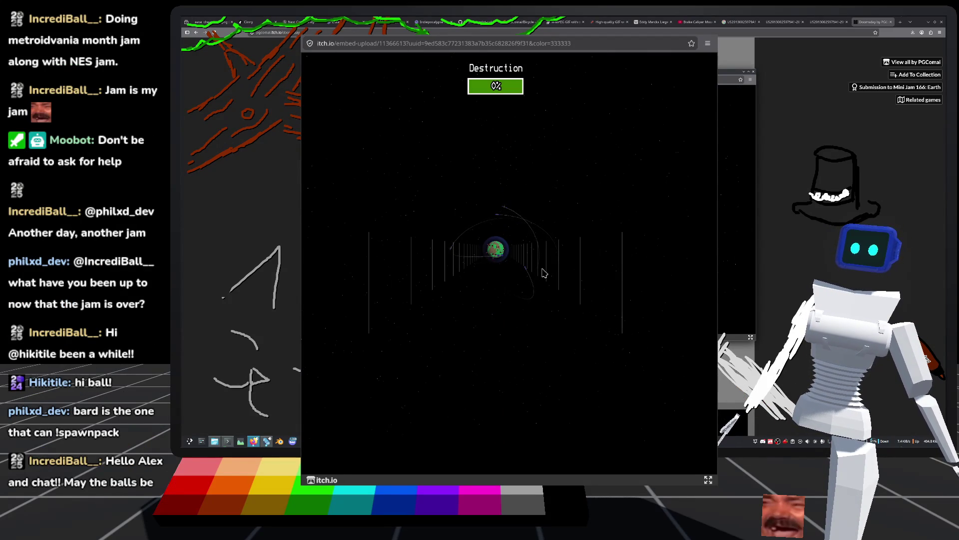
pyautogui.click(759, 78)
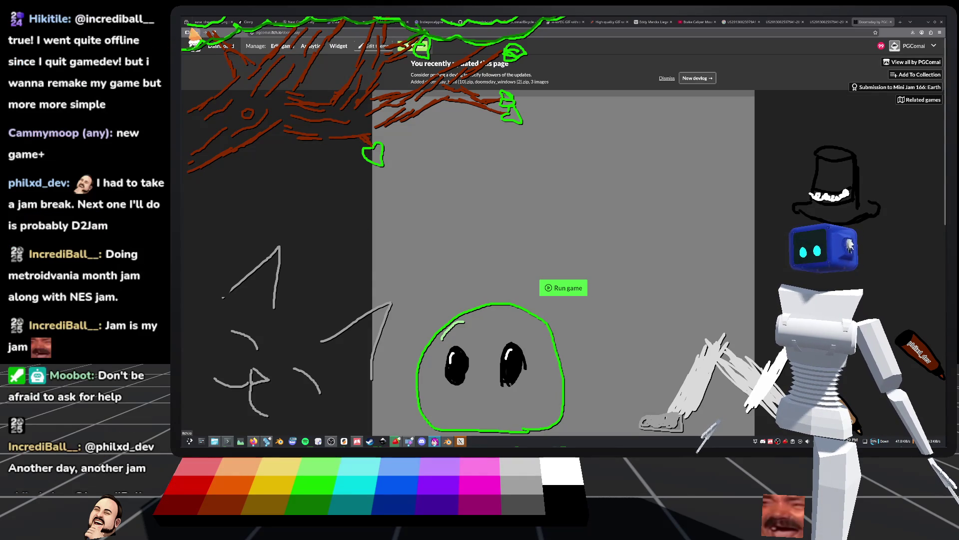
# Go to the developer's itch.io profile and scroll the Jam Games row to open Viewfinder
pyautogui.click(195, 36)
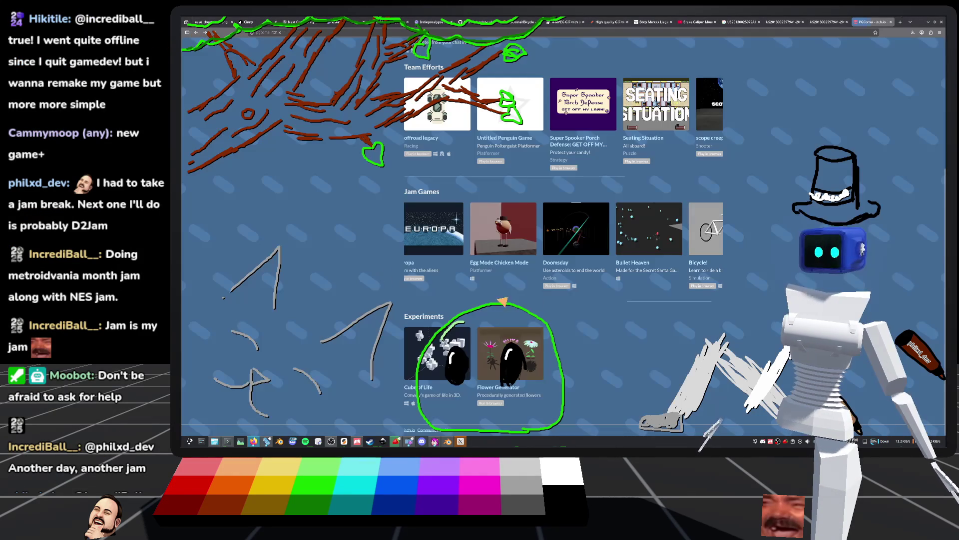
pyautogui.scroll(1, 290, 260)
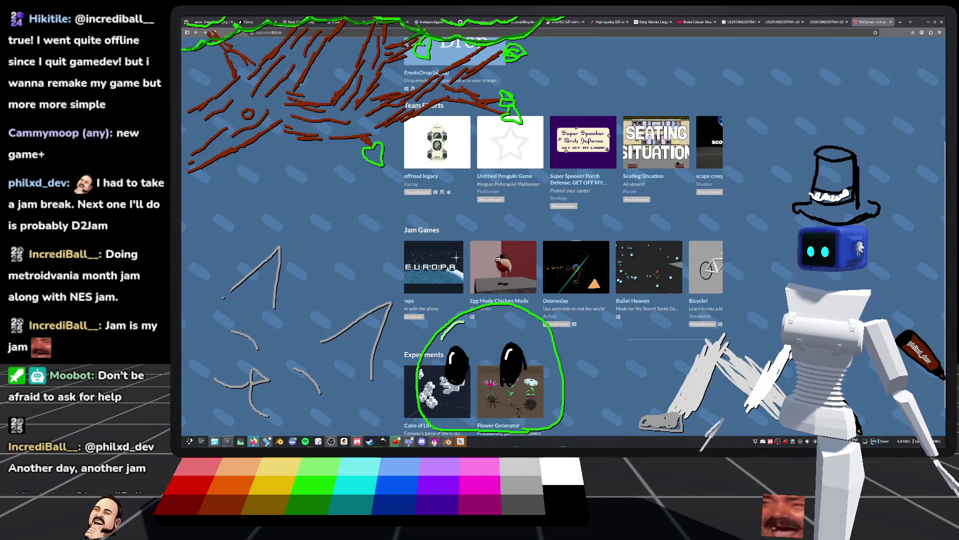
pyautogui.moveTo(658, 346)
pyautogui.mouseDown()
pyautogui.moveTo(710, 345)
pyautogui.moveTo(687, 347)
pyautogui.mouseUp()
pyautogui.moveTo(720, 280)
pyautogui.mouseDown()
pyautogui.moveTo(555, 275)
pyautogui.moveTo(687, 290)
pyautogui.moveTo(297, 300)
pyautogui.moveTo(758, 294)
pyautogui.moveTo(464, 296)
pyautogui.mouseUp()
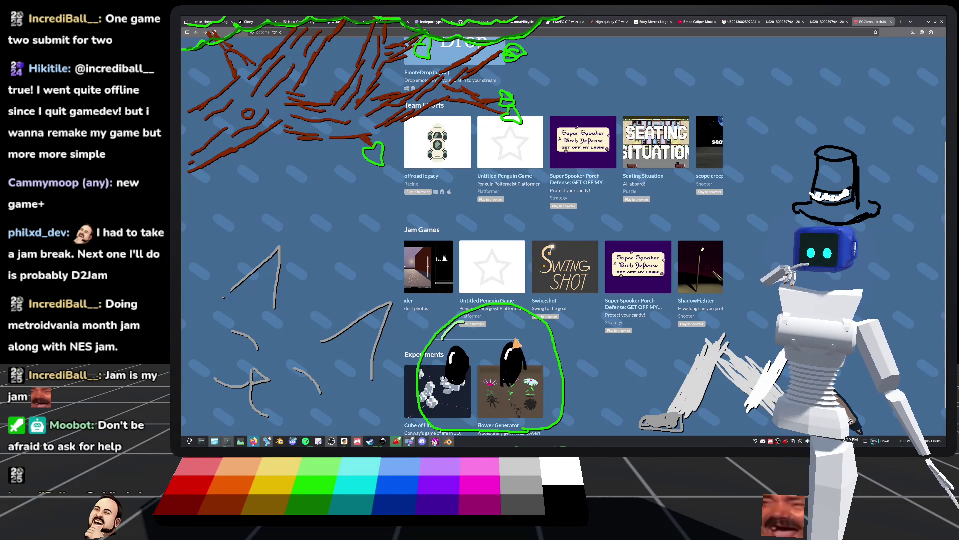
pyautogui.hscroll(-4, 497, 344)
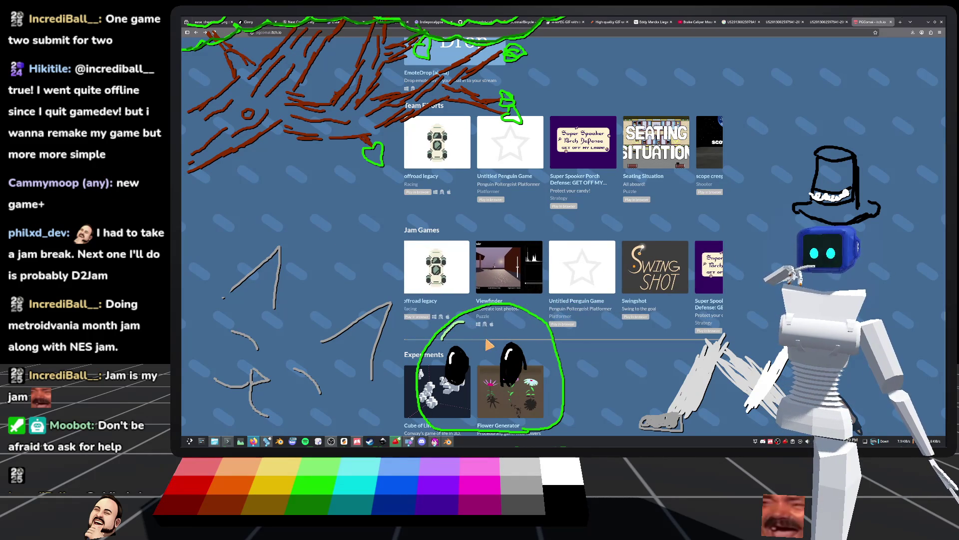
pyautogui.click(509, 282)
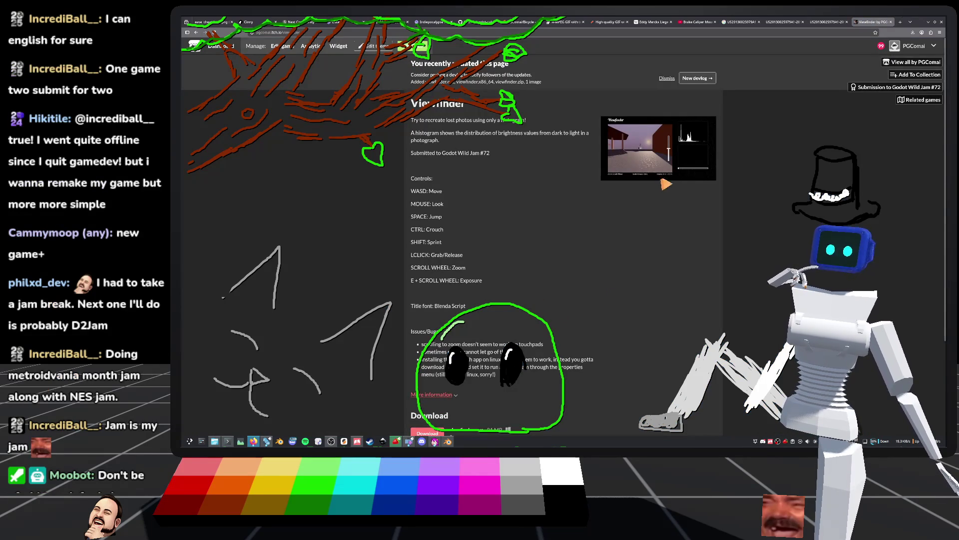
# Download the viewfinder.x86_64 build and dismiss the thank-you for downloading dialog
pyautogui.scroll(-3, 643, 198)
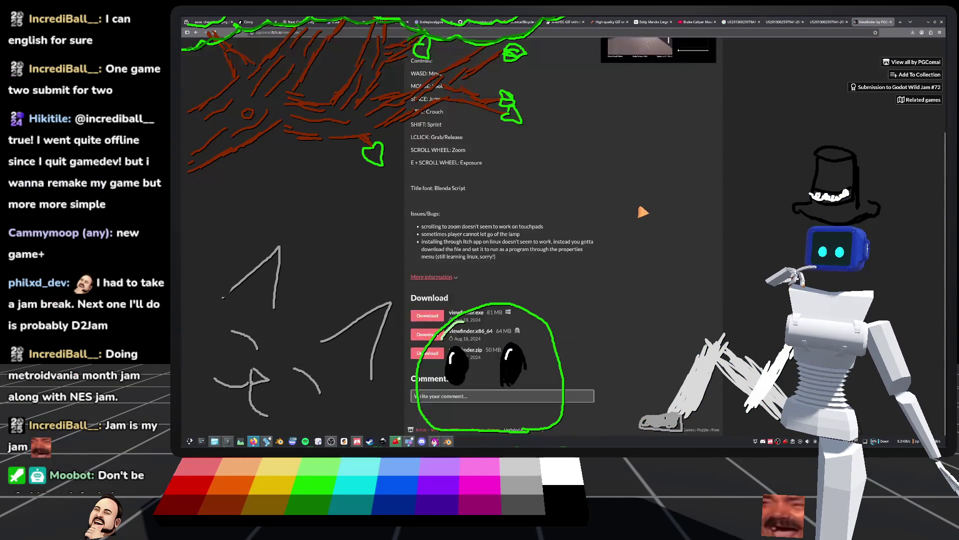
pyautogui.scroll(2, 614, 230)
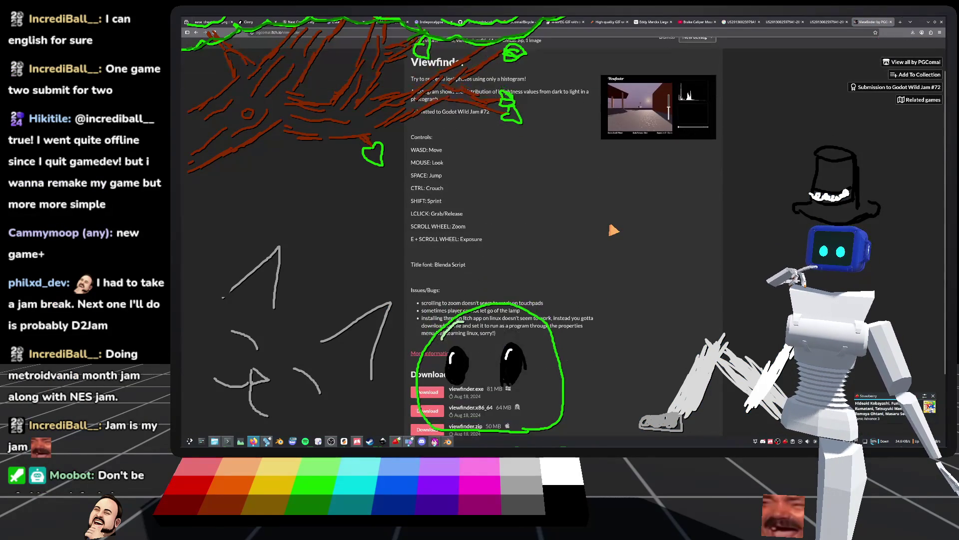
pyautogui.scroll(-2, 614, 231)
pyautogui.scroll(3, 608, 292)
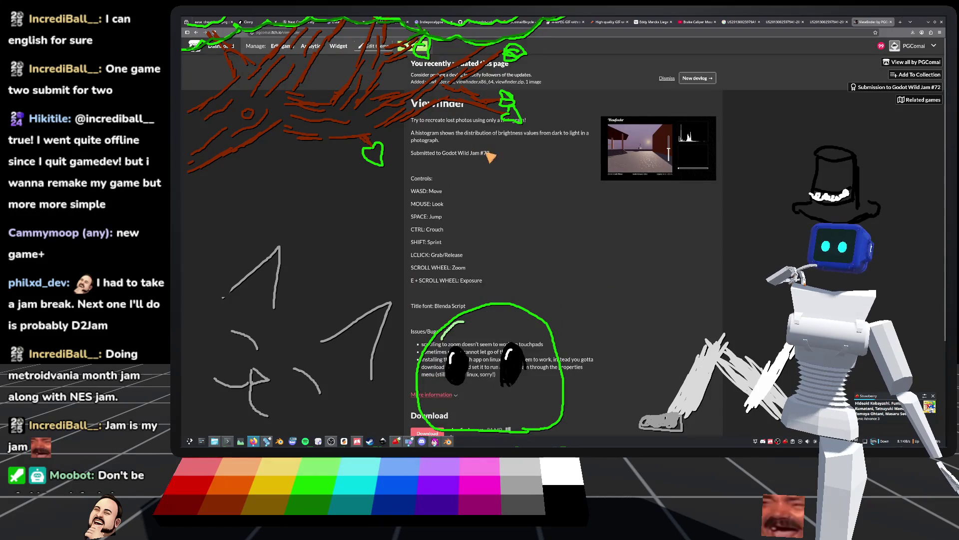
pyautogui.scroll(-3, 583, 232)
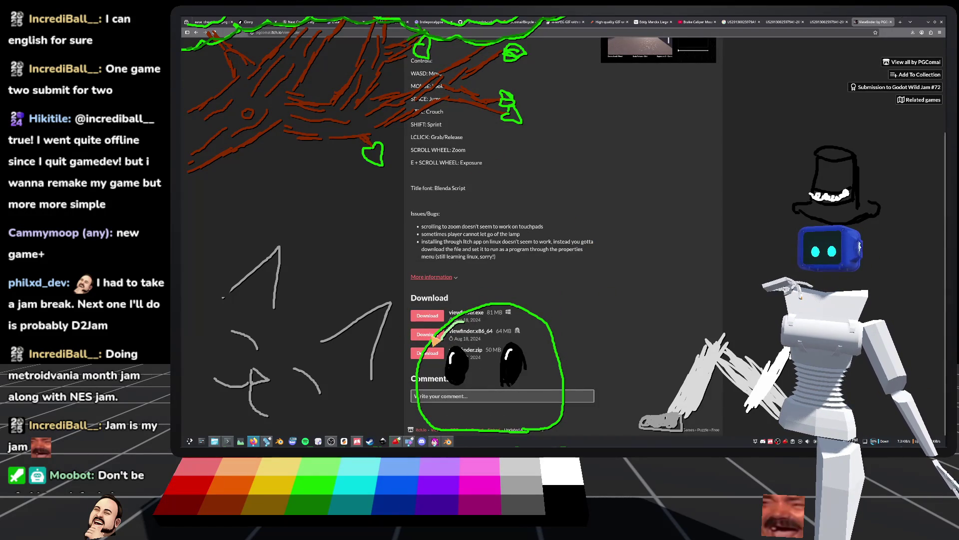
pyautogui.click(432, 340)
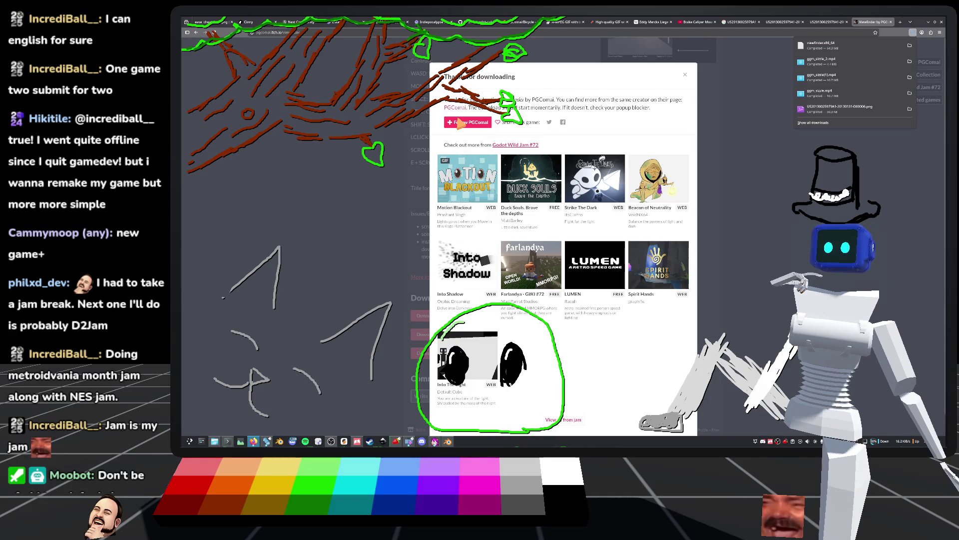
pyautogui.click(685, 75)
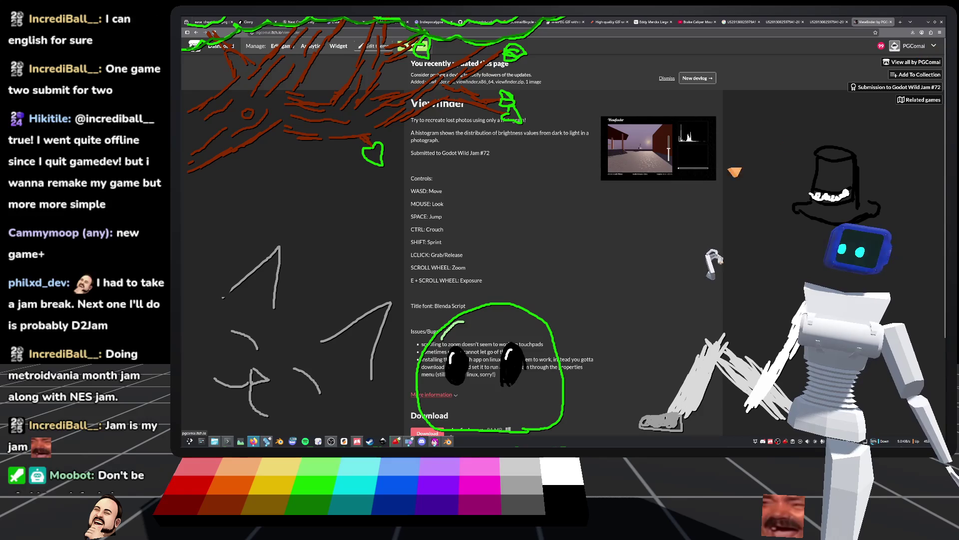
pyautogui.scroll(-3, 444, 288)
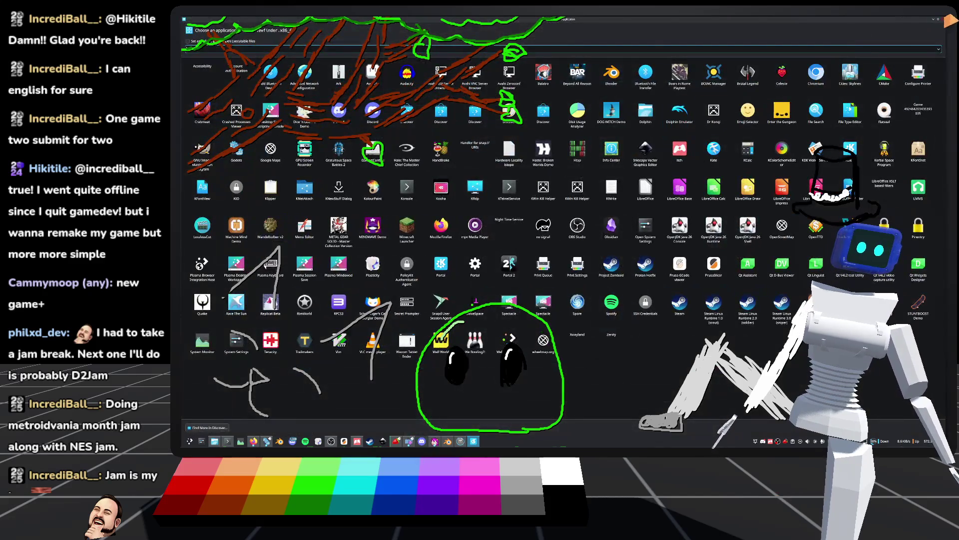
# Close the app chooser and open the Downloads folder in Dolphin
pyautogui.click(943, 19)
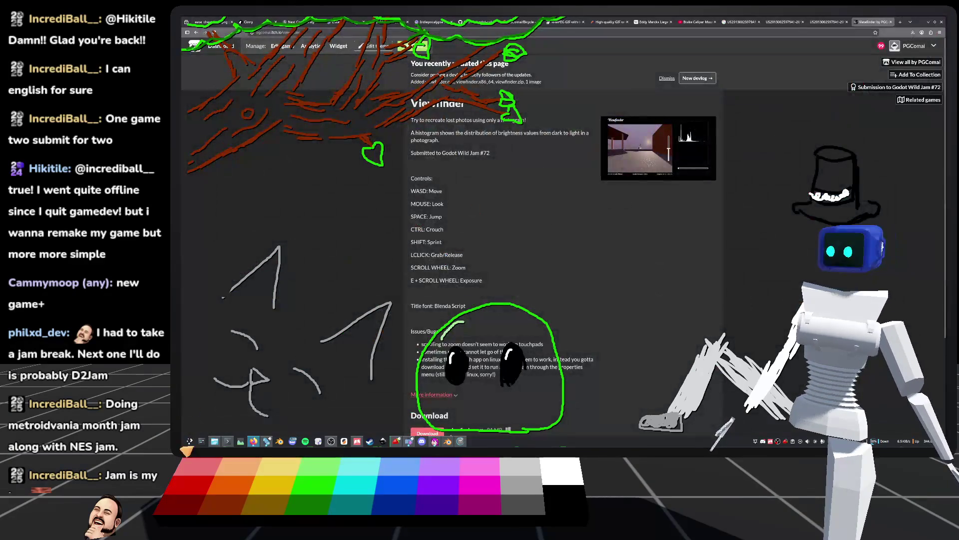
pyautogui.click(215, 441)
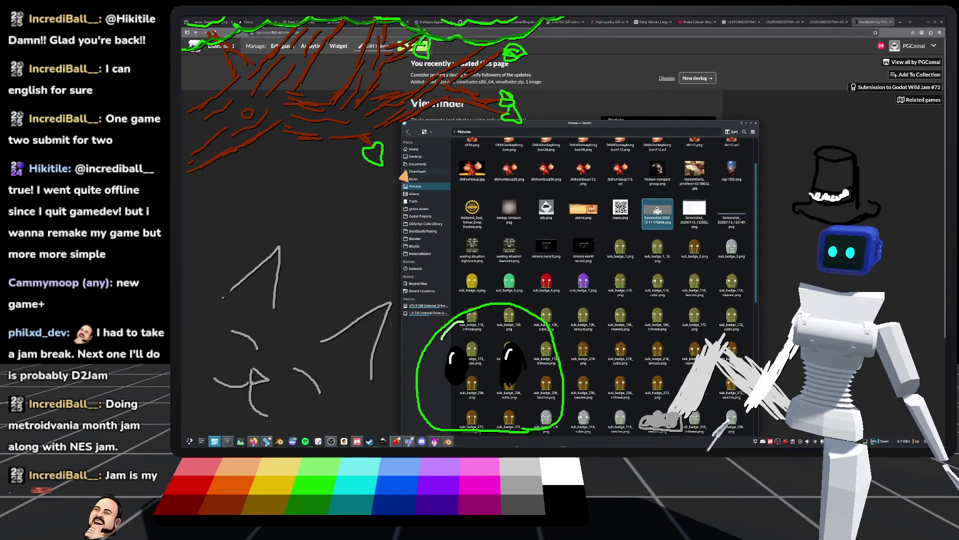
pyautogui.click(417, 171)
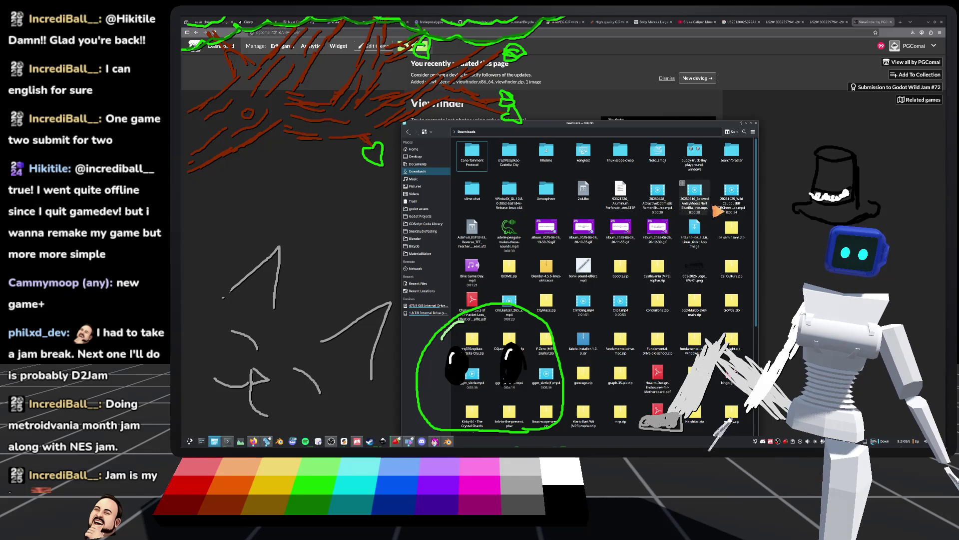
pyautogui.scroll(-2, 572, 214)
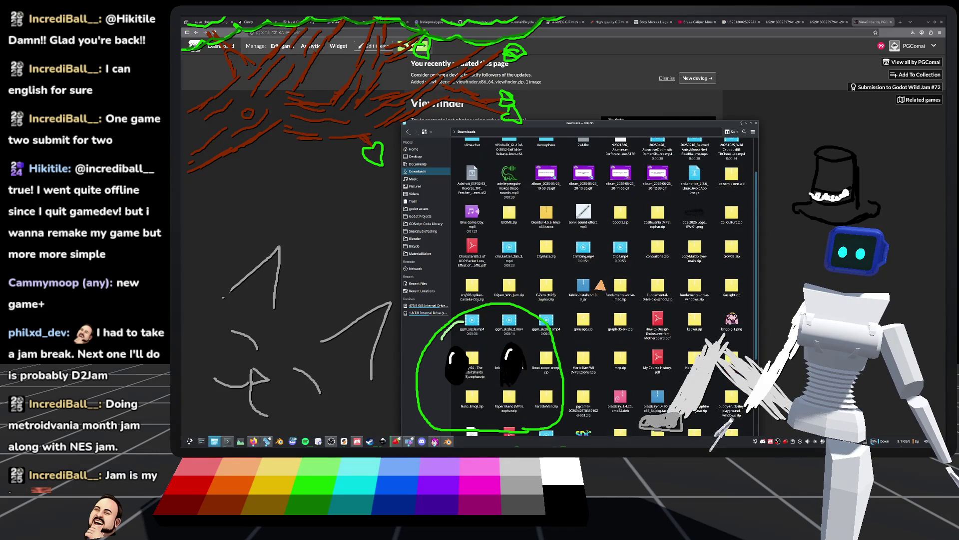
pyautogui.scroll(-4, 572, 210)
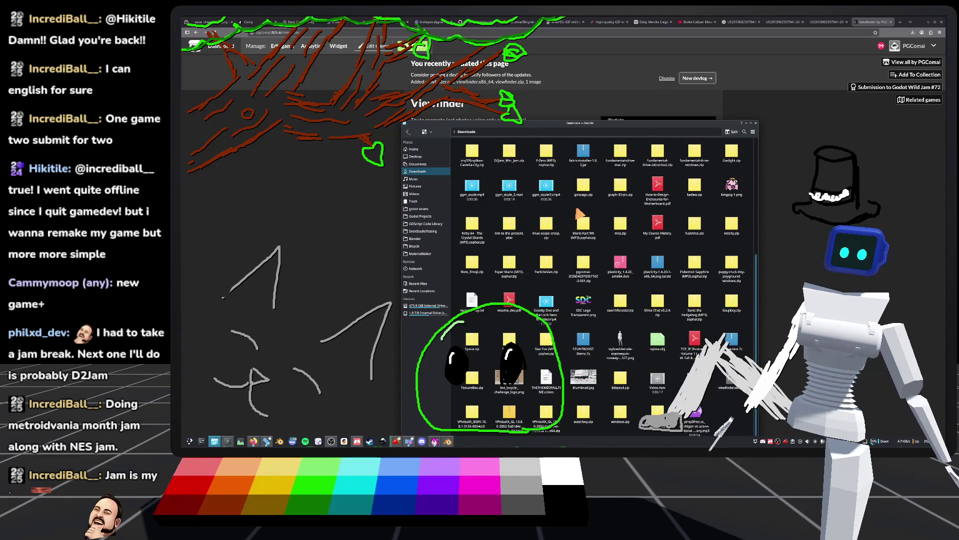
pyautogui.scroll(5, 579, 213)
# Sort Downloads by Modified date and run viewfinder.x86_64 in Konsole
pyautogui.click(752, 132)
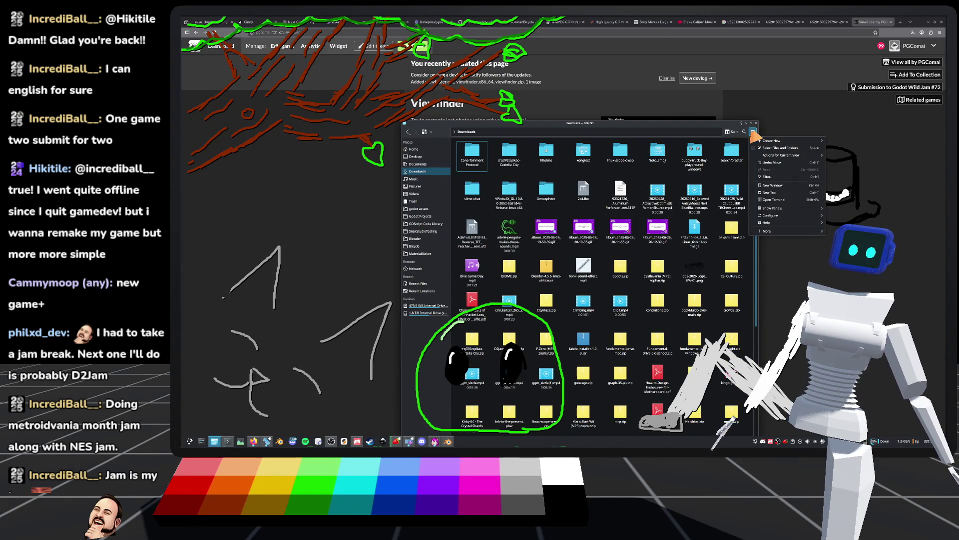
pyautogui.click(754, 133)
pyautogui.rightClick(493, 181)
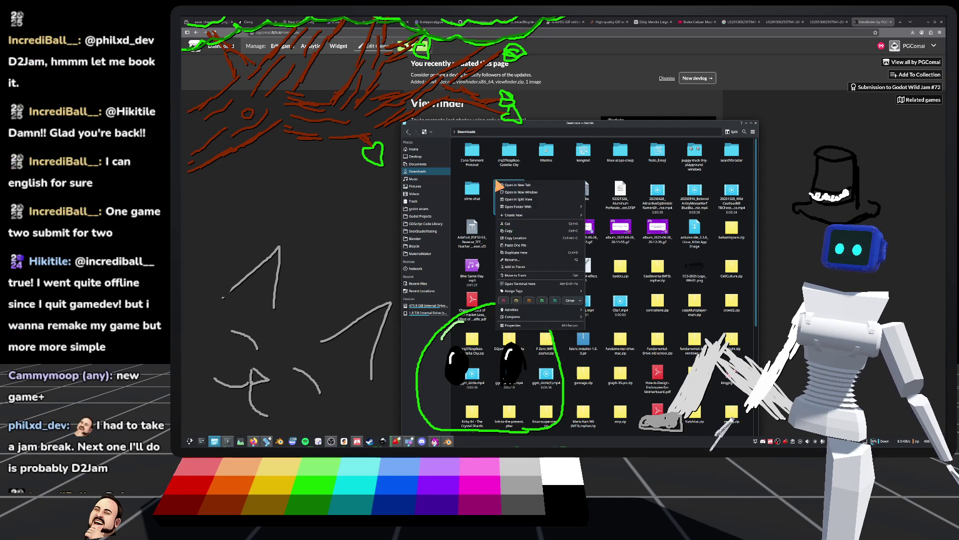
pyautogui.rightClick(493, 179)
pyautogui.moveTo(522, 206)
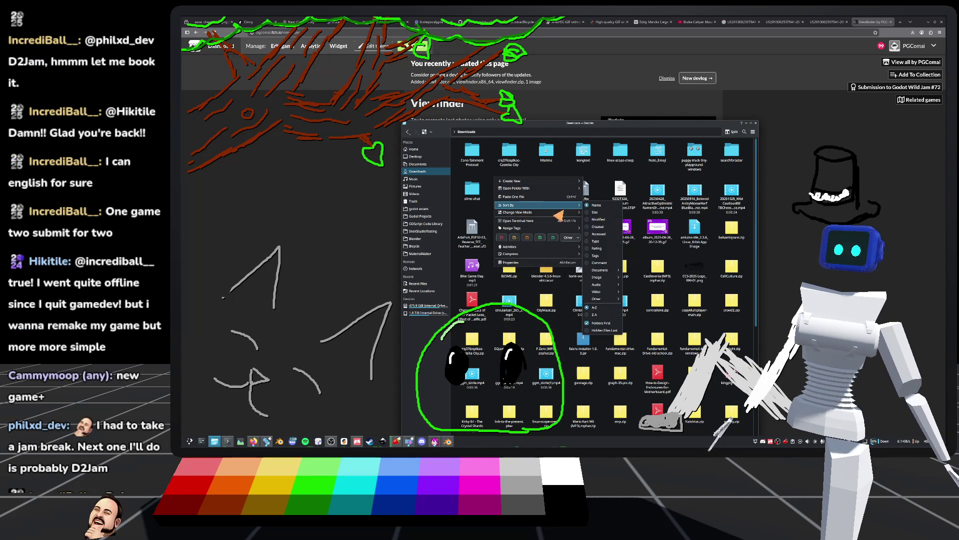
pyautogui.click(606, 220)
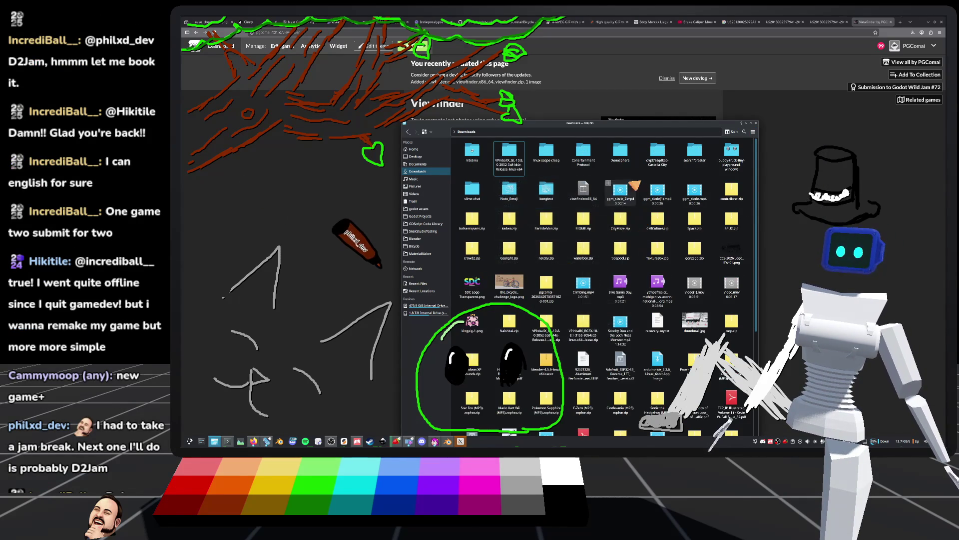
pyautogui.rightClick(583, 198)
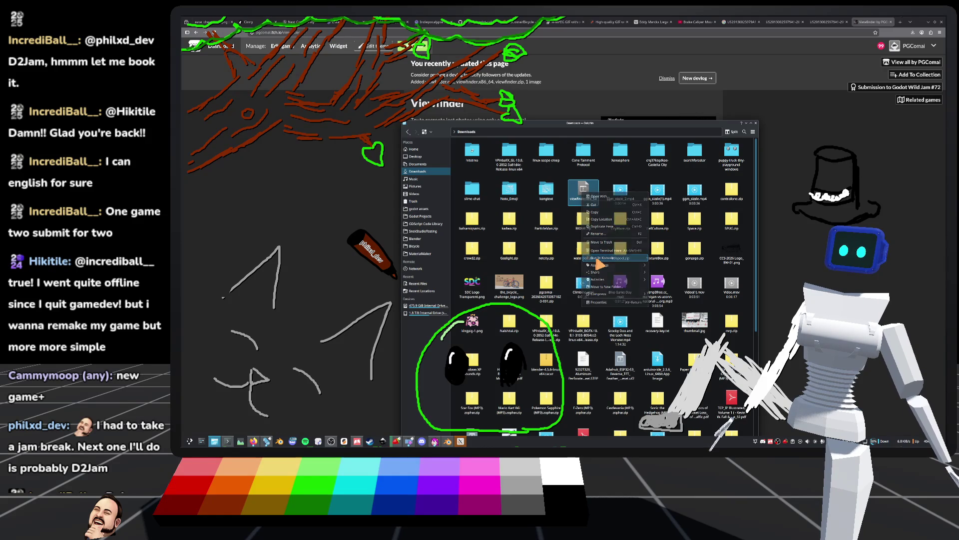
pyautogui.click(598, 261)
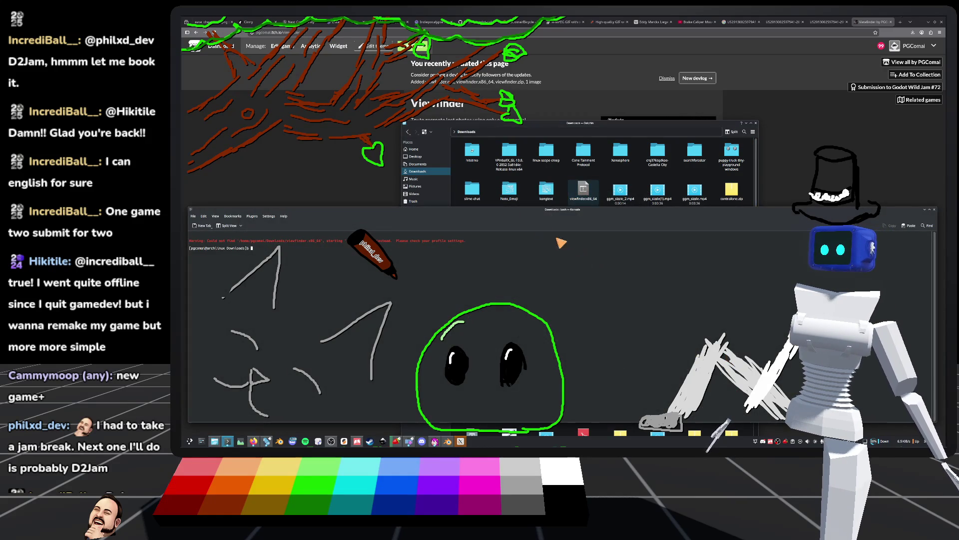
# Close the terminal, allow viewfinder.x86_64 to execute as a program, and launch it
pyautogui.moveTo(483, 217); pyautogui.dragTo(489, 179)
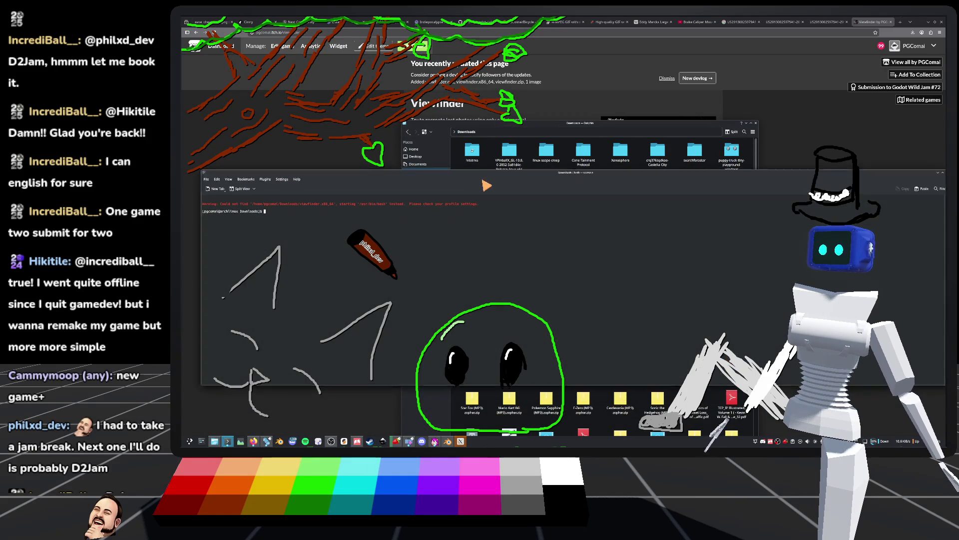
pyautogui.hotkey('ctrl', 'd')
pyautogui.rightClick(583, 197)
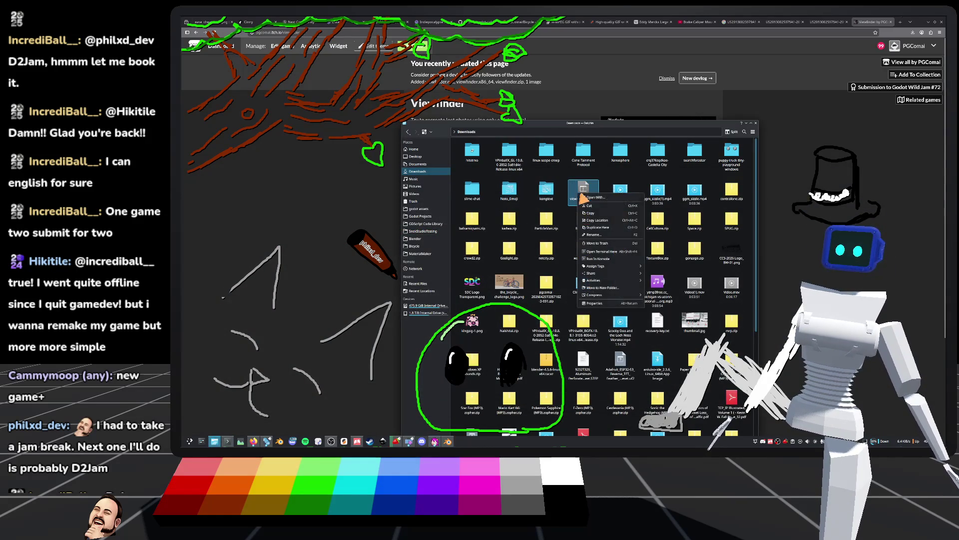
pyautogui.click(595, 303)
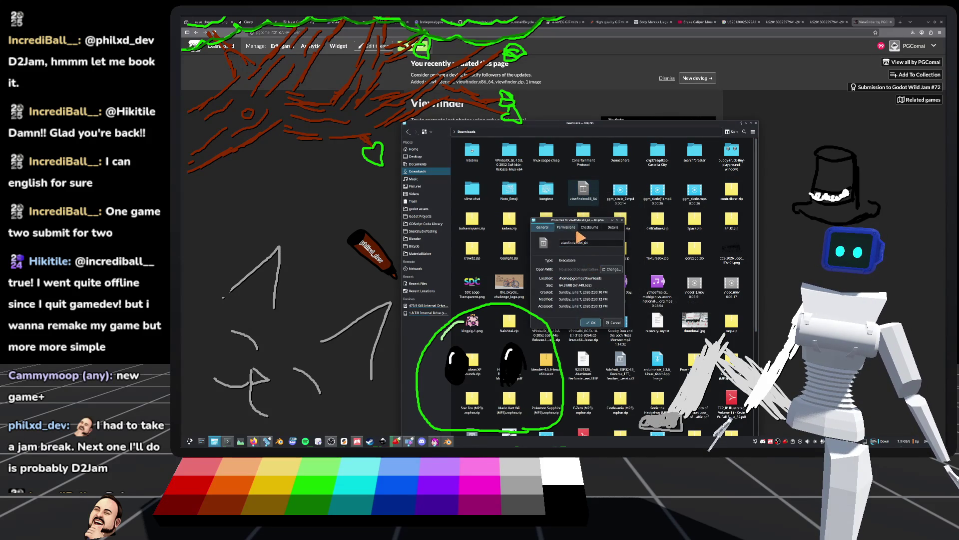
pyautogui.click(566, 227)
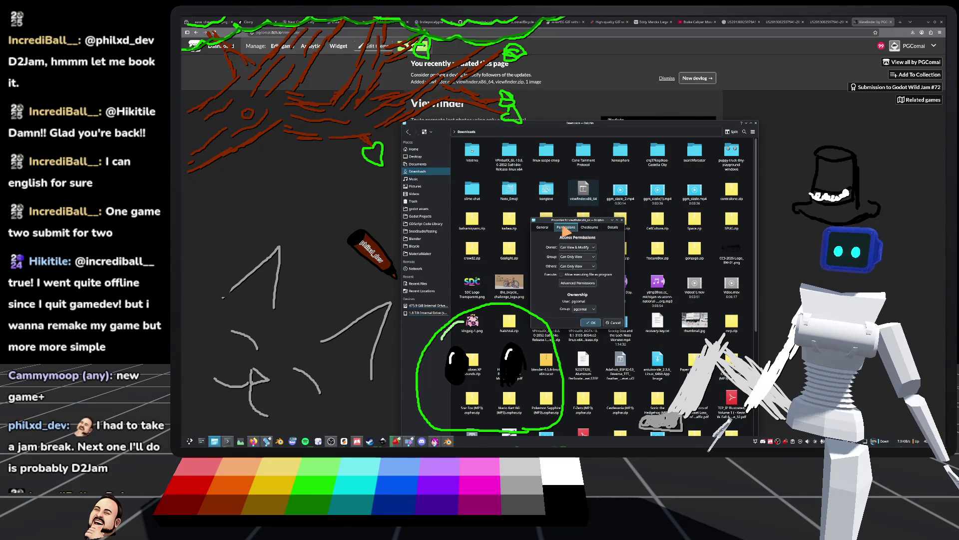
pyautogui.click(561, 274)
pyautogui.click(590, 322)
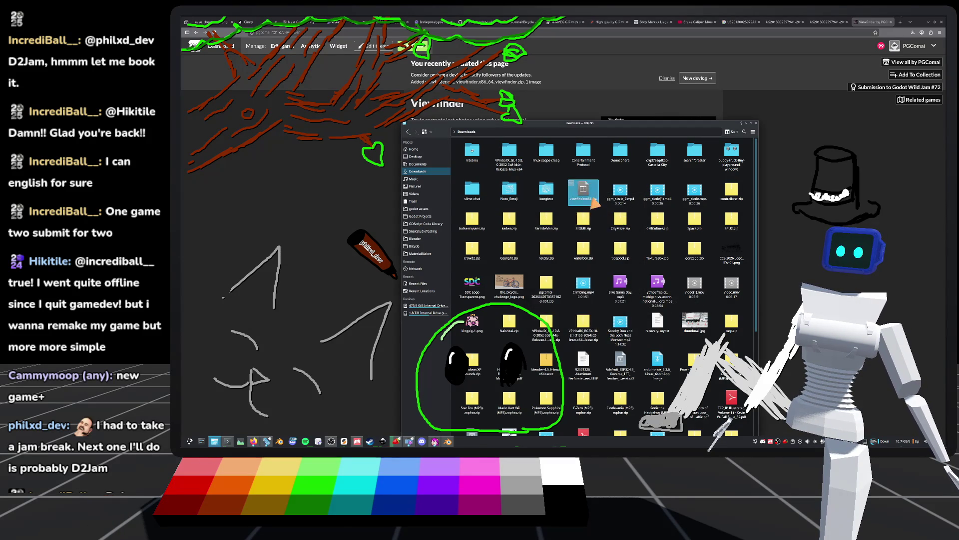
pyautogui.doubleClick(594, 196)
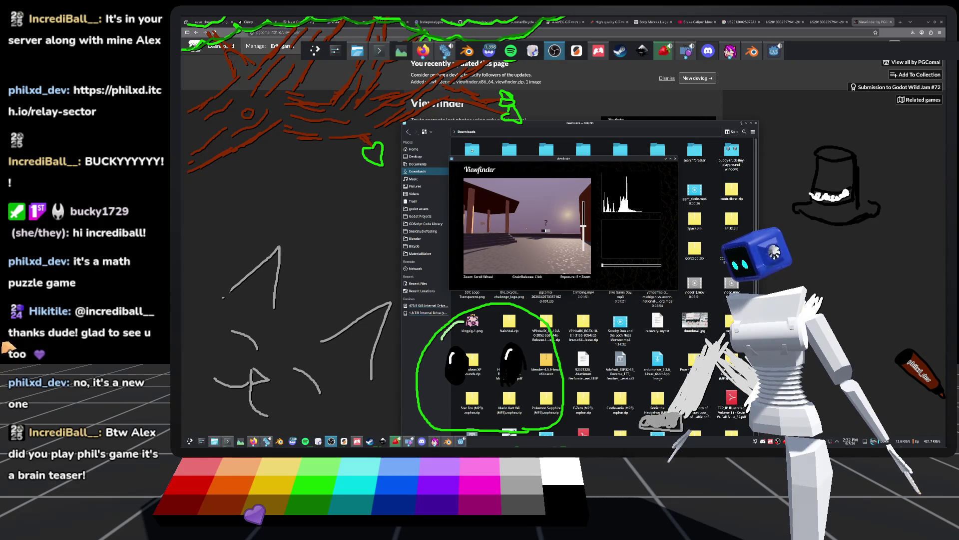
# Drag the Viewfinder window up-left over the browser and resize it much larger
pyautogui.moveTo(564, 158)
pyautogui.mouseDown()
pyautogui.moveTo(529, 77)
pyautogui.moveTo(481, 76)
pyautogui.mouseUp()
pyautogui.moveTo(600, 210)
pyautogui.mouseDown()
pyautogui.moveTo(725, 350)
pyautogui.moveTo(852, 404)
pyautogui.moveTo(887, 389)
pyautogui.mouseUp()
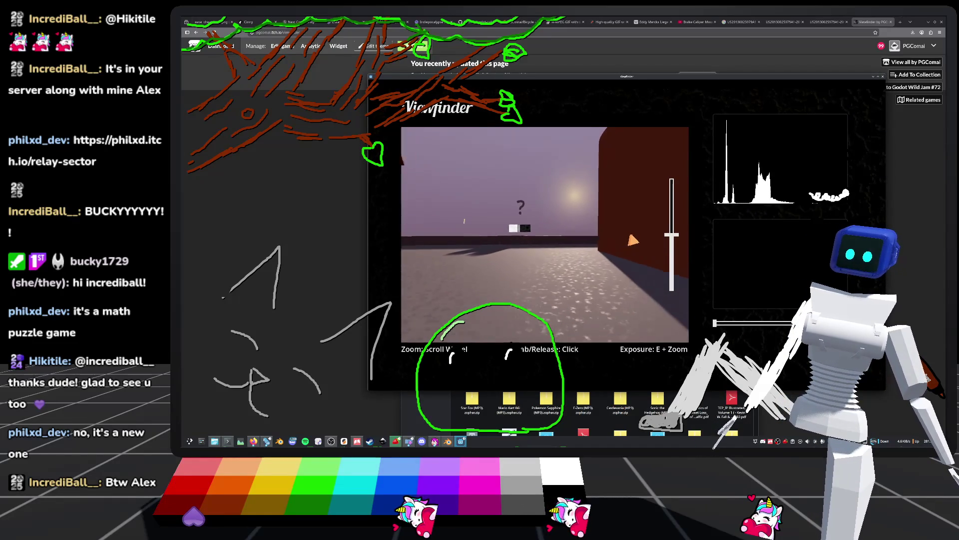
# Walk up to the boxes, look around them, and put away the held photo
pyautogui.press('w')
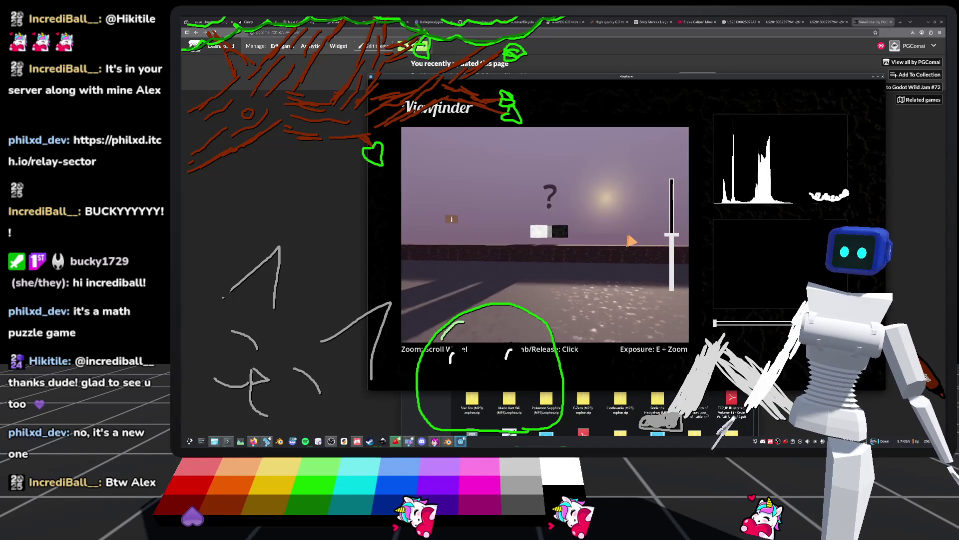
pyautogui.press('w')
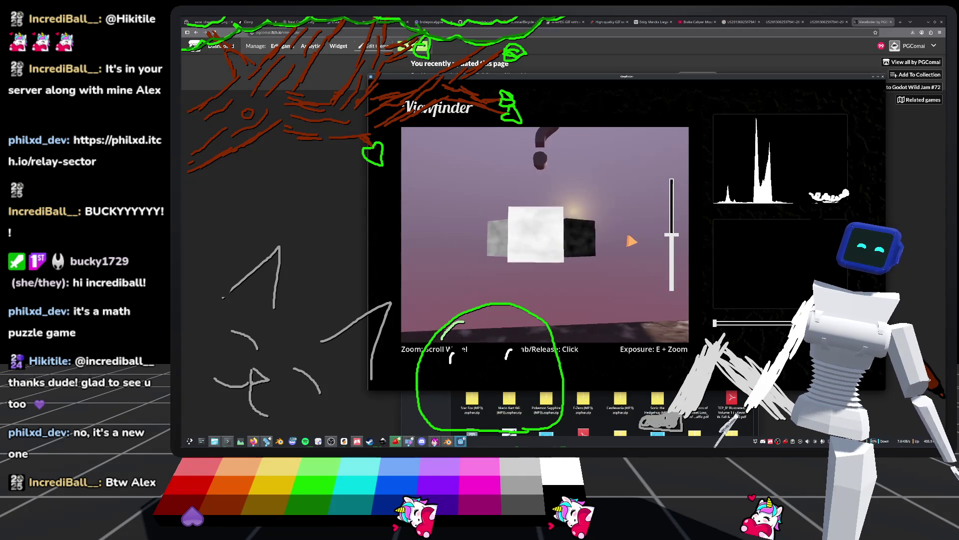
pyautogui.press('a')
pyautogui.press('a')
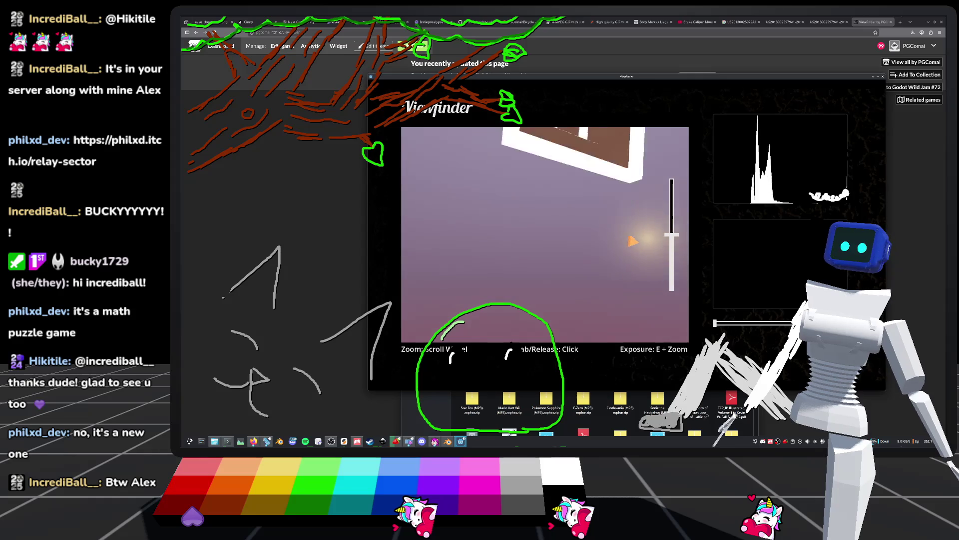
pyautogui.click(544, 235)
# Walk around the pool and gazebo, through the brick archway, up to the floor lamp
pyautogui.press('w')
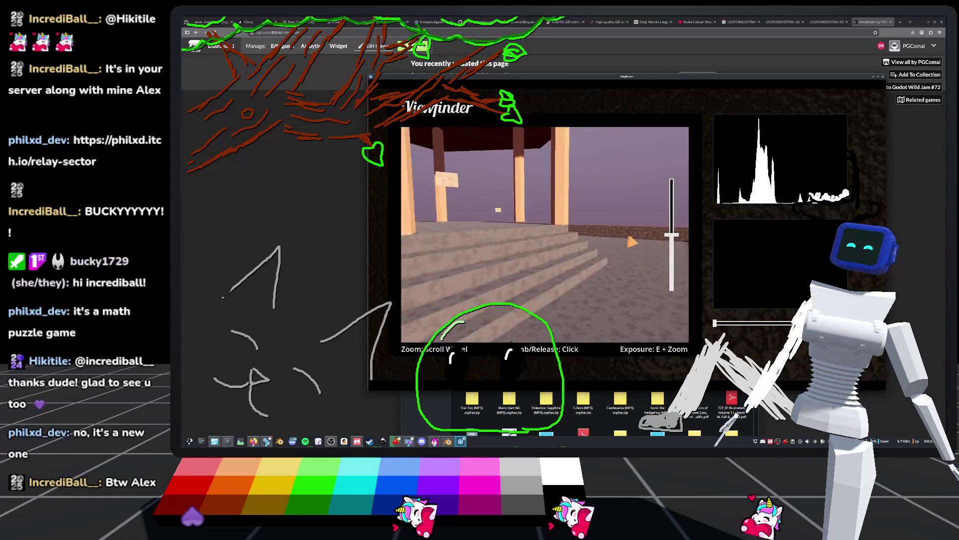
pyautogui.press('w')
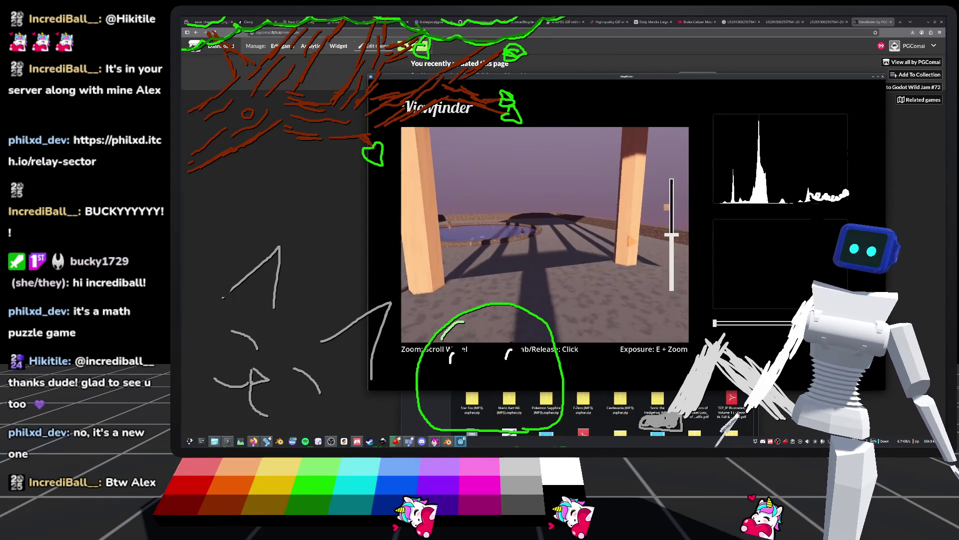
pyautogui.press('w')
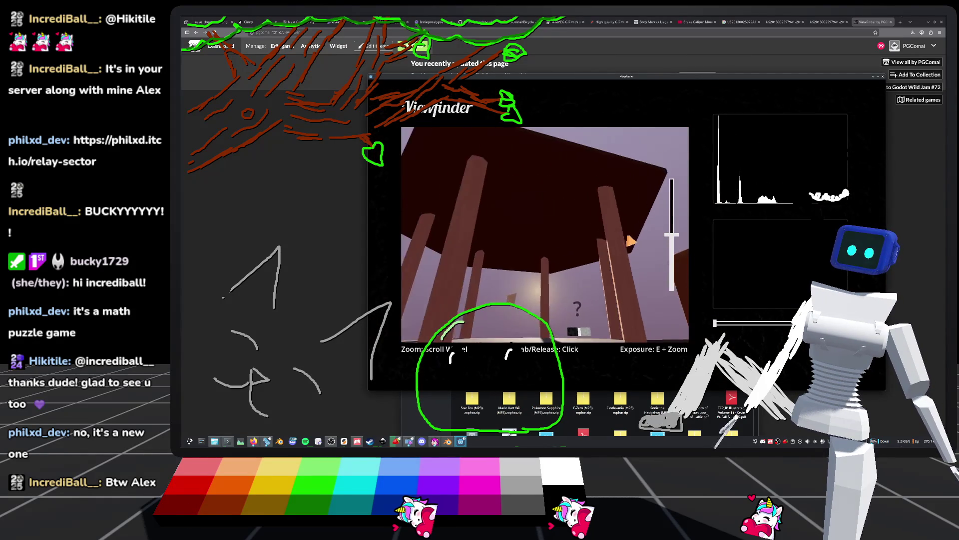
pyautogui.press('w')
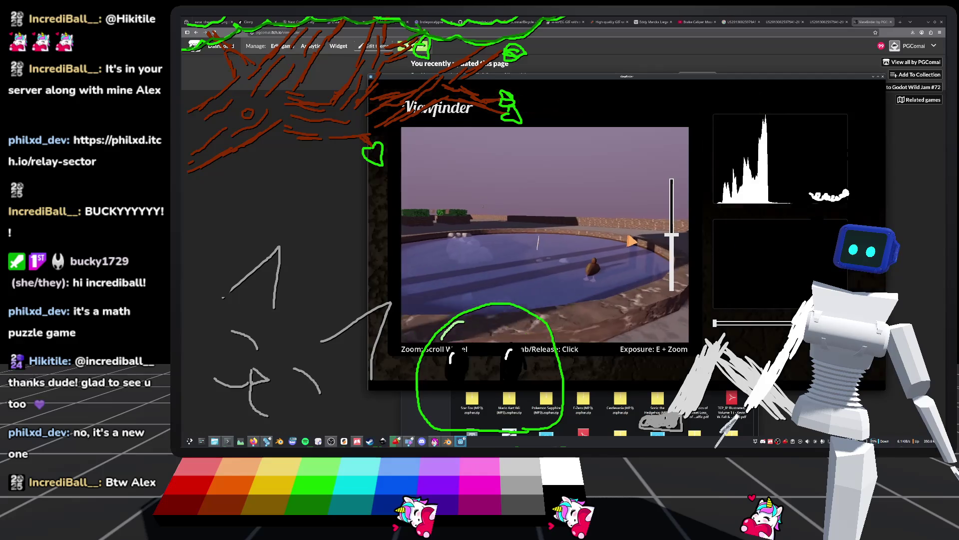
pyautogui.press('w')
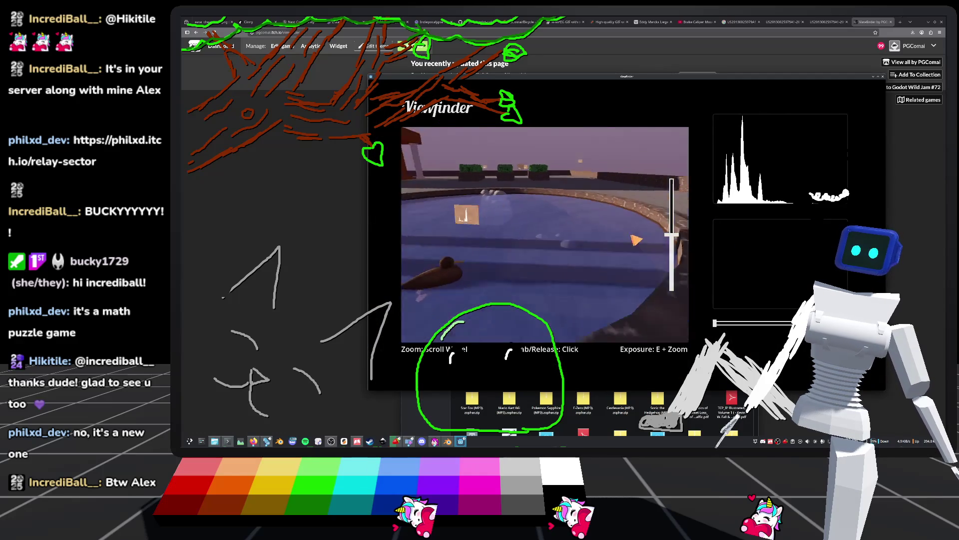
pyautogui.press('w')
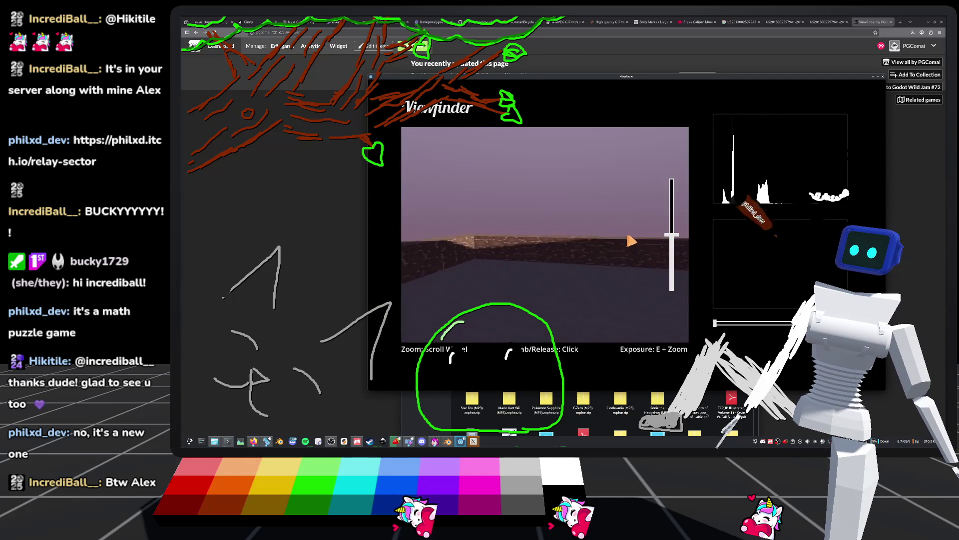
pyautogui.press('w')
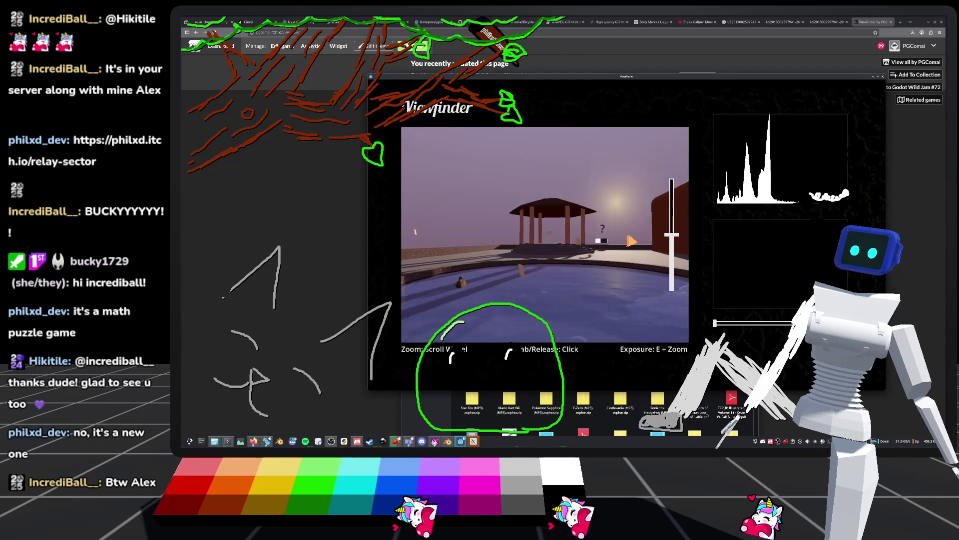
pyautogui.press('w')
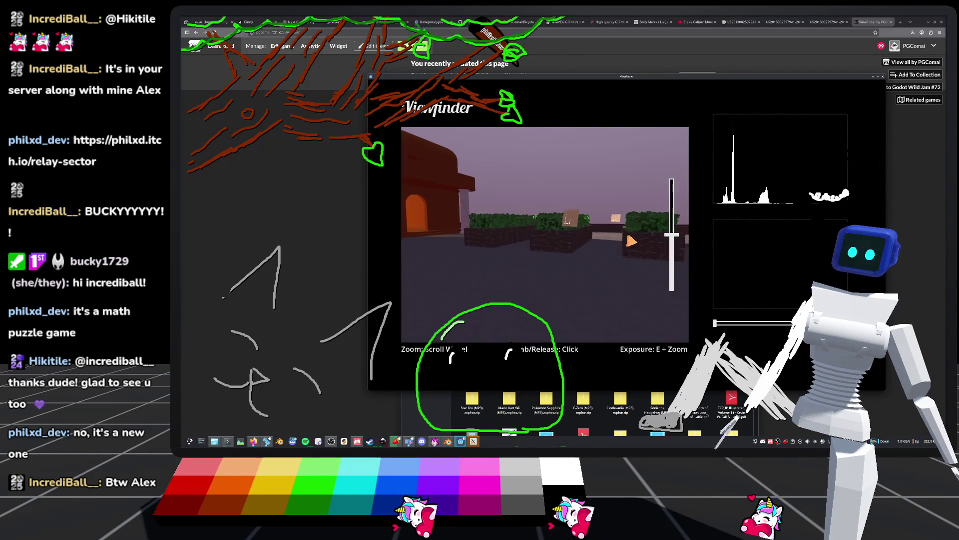
pyautogui.press('w')
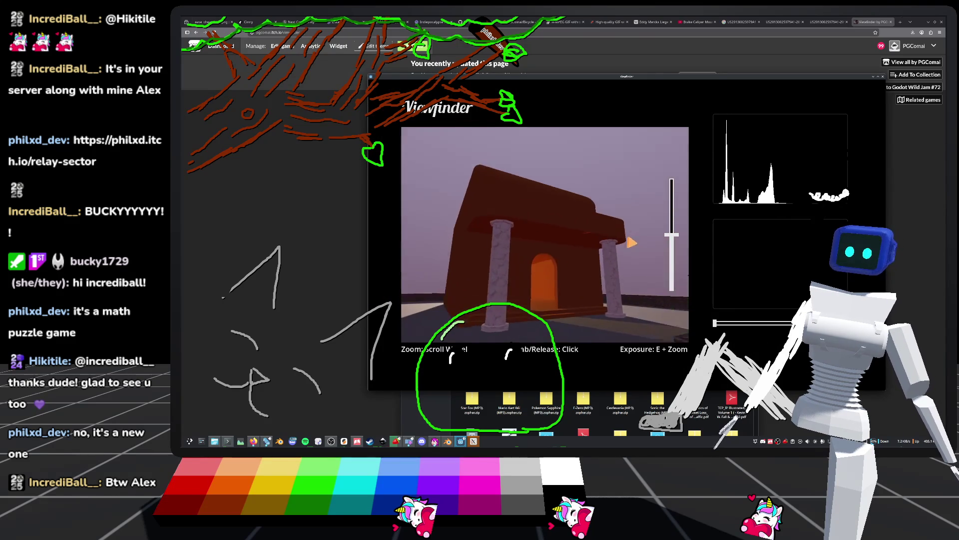
pyautogui.press('w')
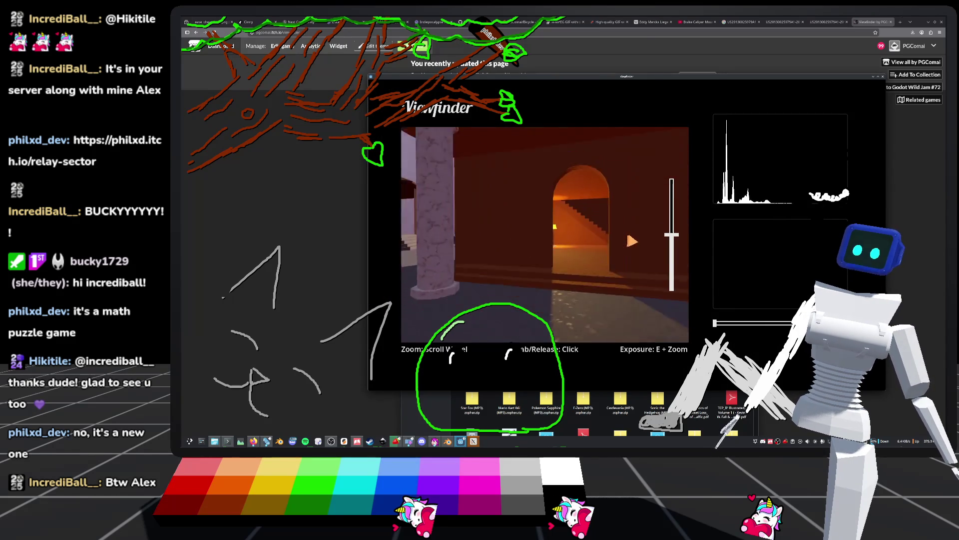
pyautogui.press('w')
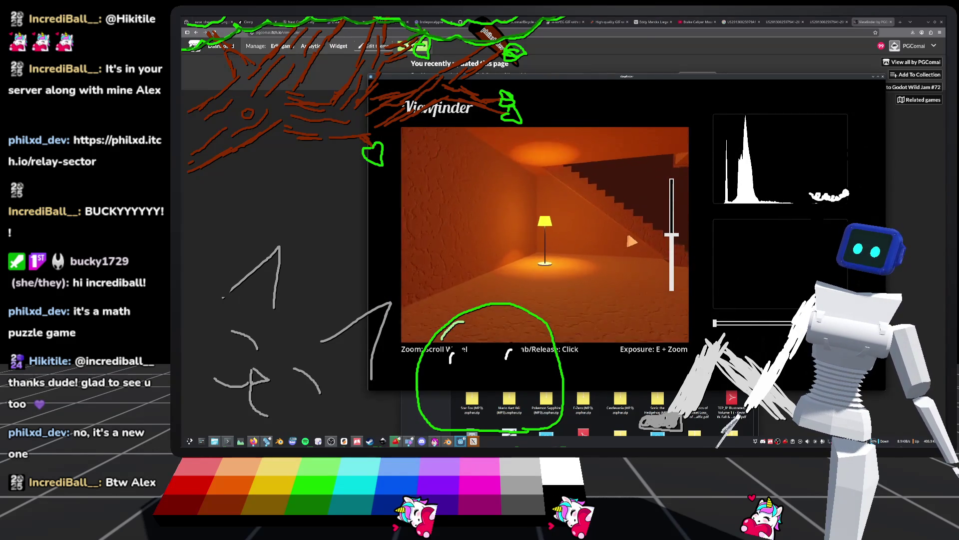
pyautogui.press('w')
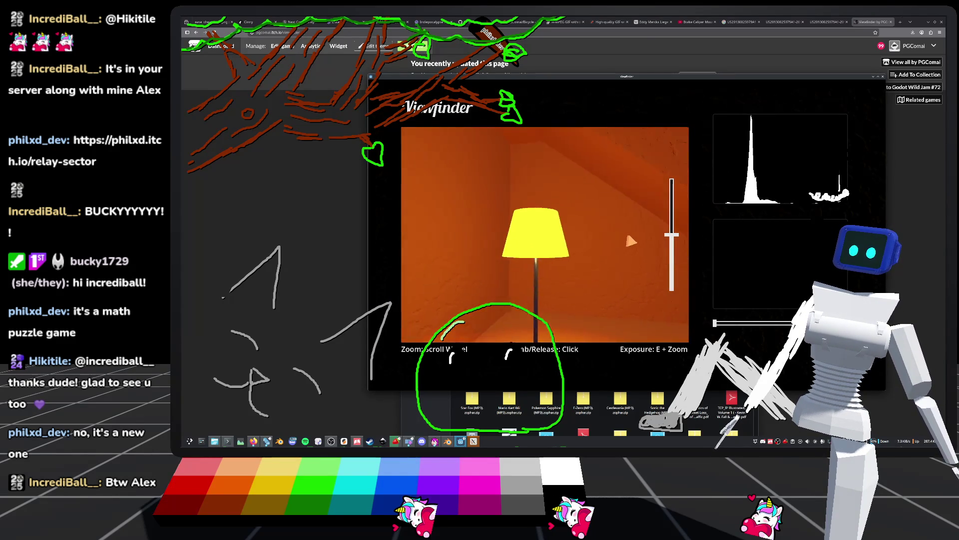
pyautogui.moveTo(632, 240)
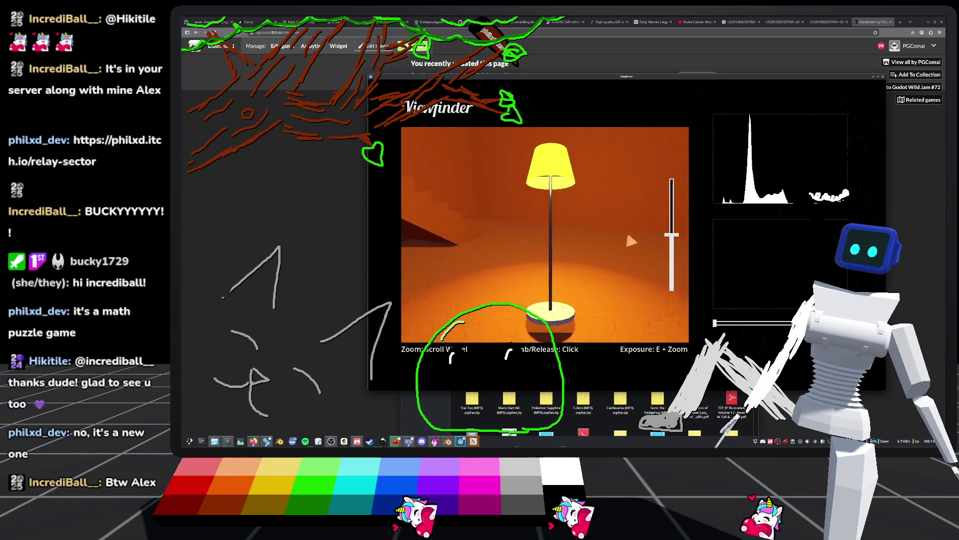
# Head back outdoors along the walkway and ledge toward the white and black block, then raise the photo
pyautogui.press('w')
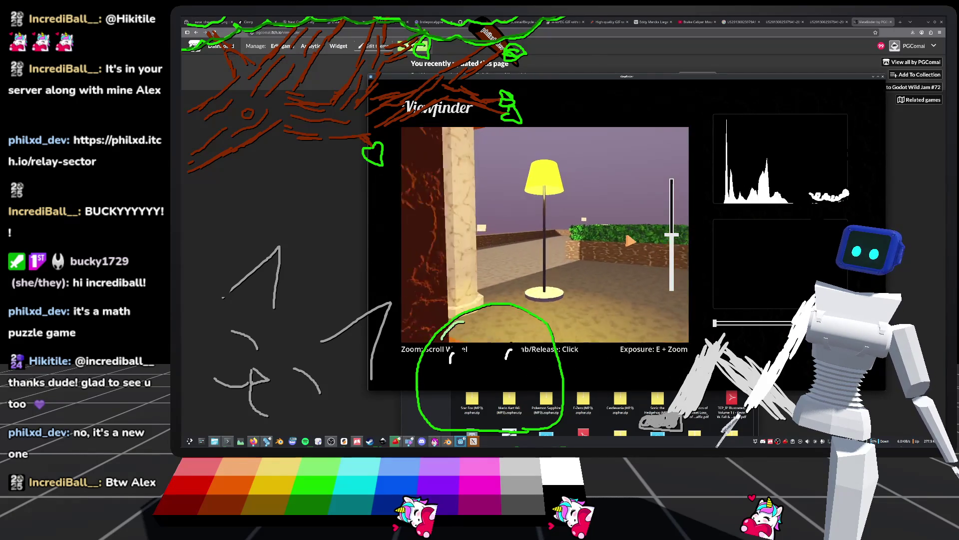
pyautogui.press('s')
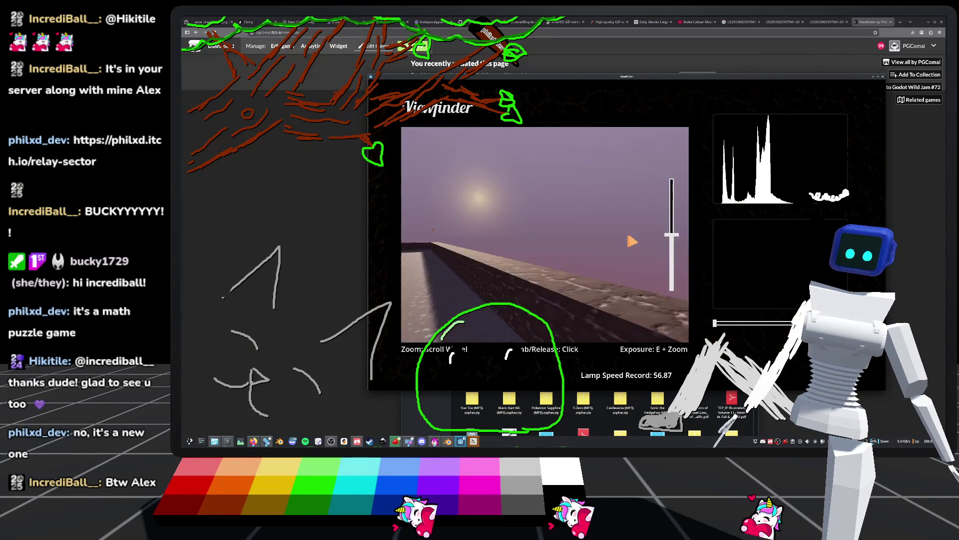
pyautogui.press('w')
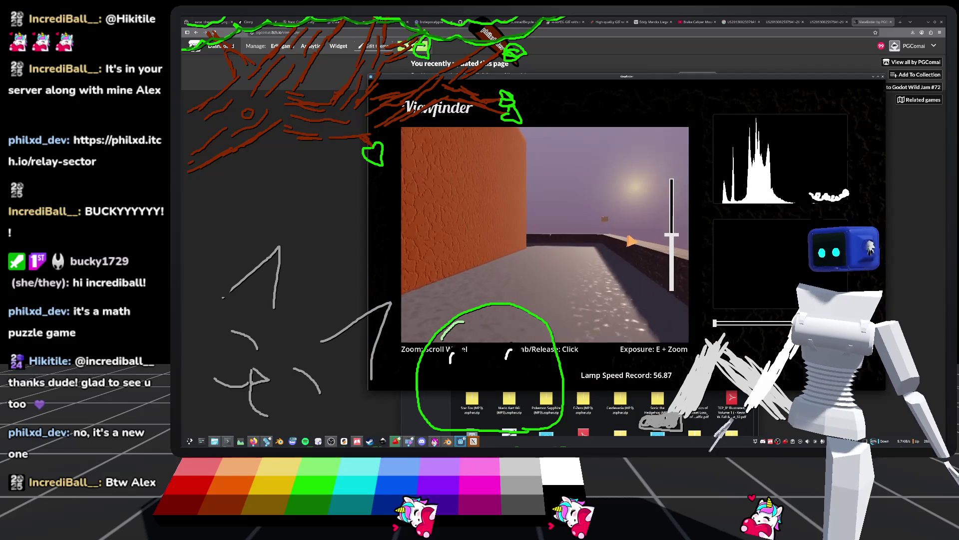
pyautogui.press('w')
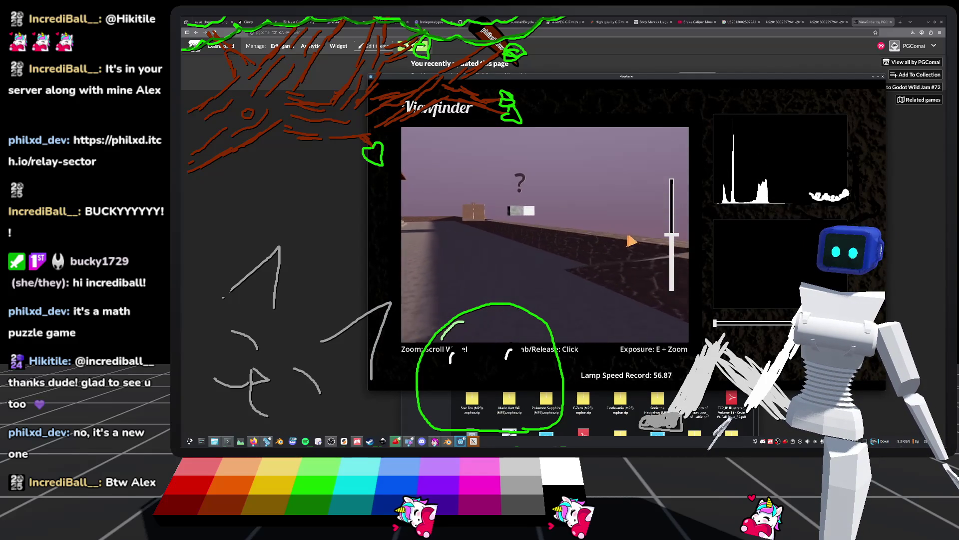
pyautogui.press('w')
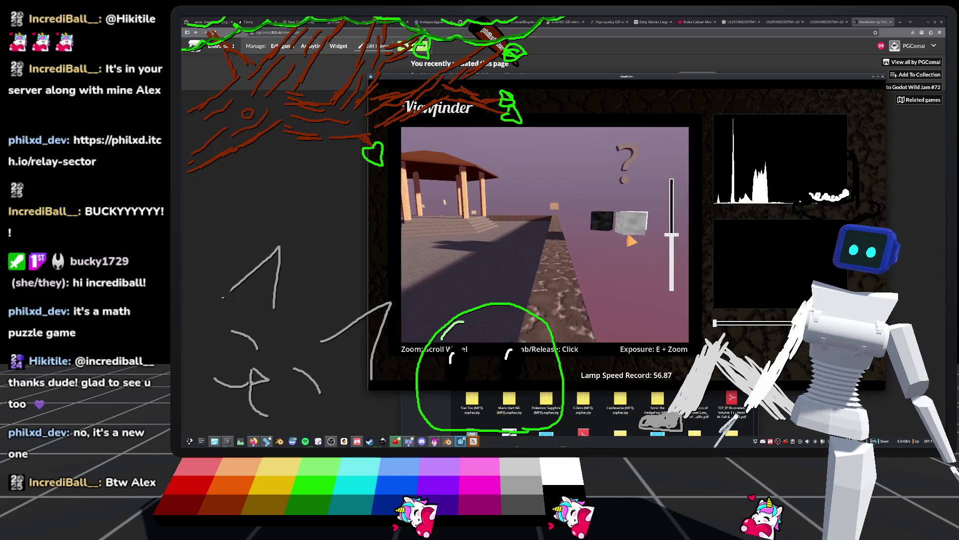
pyautogui.press('w')
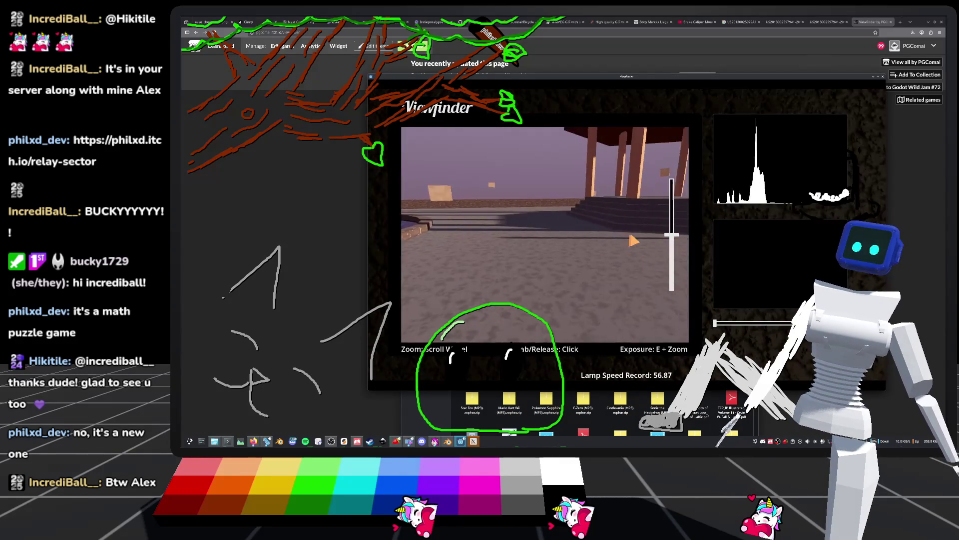
pyautogui.press('w')
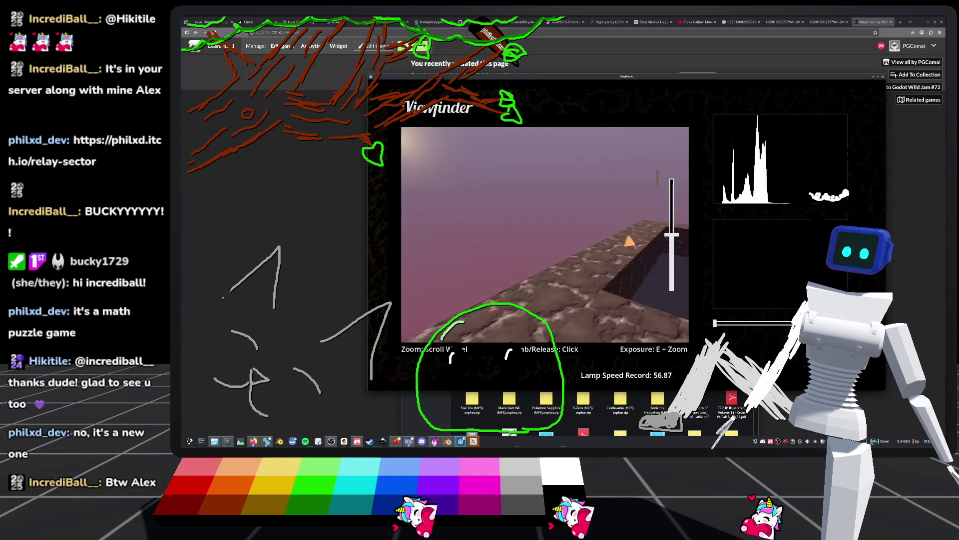
pyautogui.press('w')
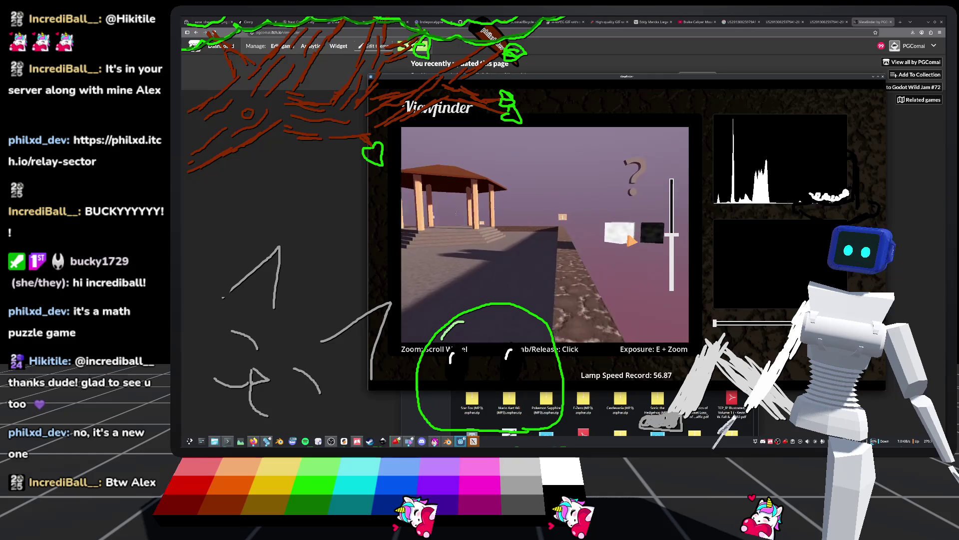
pyautogui.press('w')
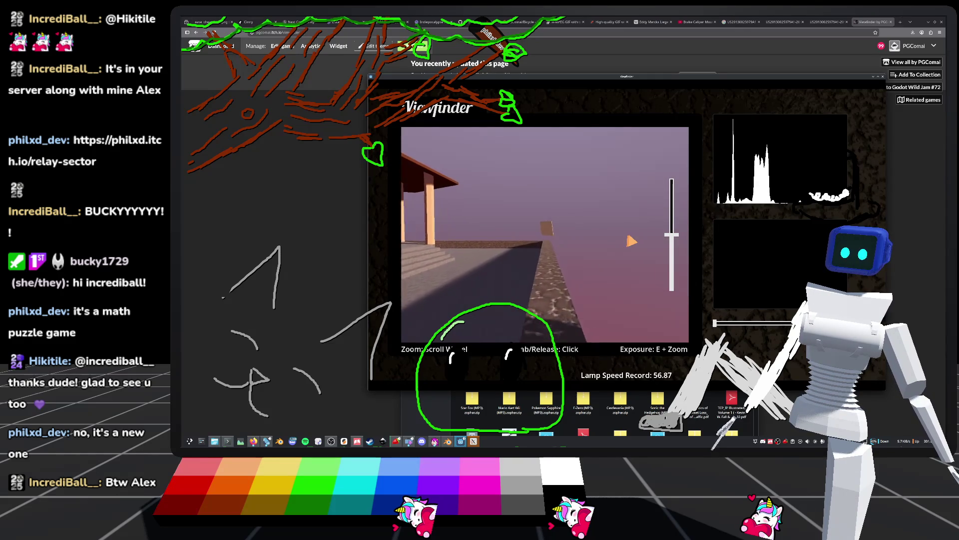
pyautogui.click(631, 240)
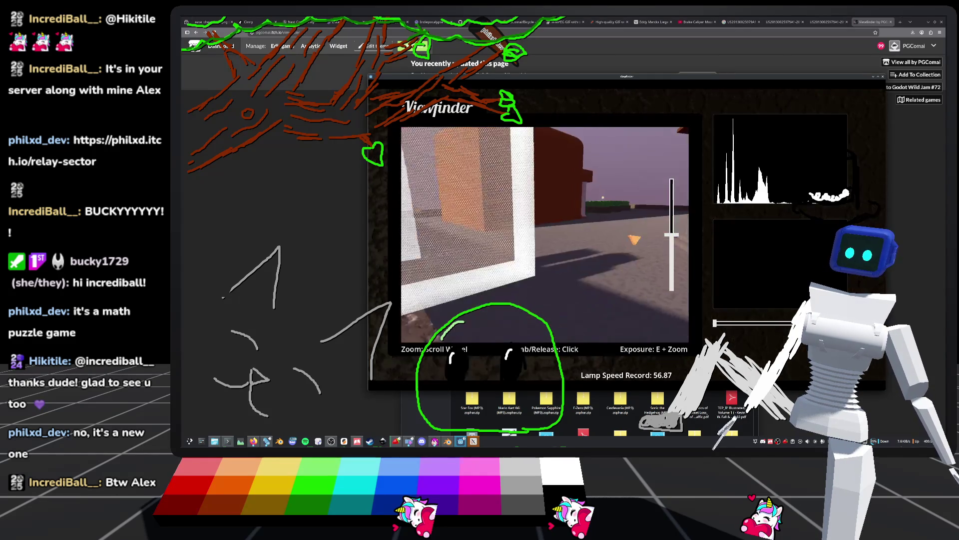
# Snap a sky photo, scroll the exposure back to normal, and walk toward the cubes
pyautogui.click(631, 240)
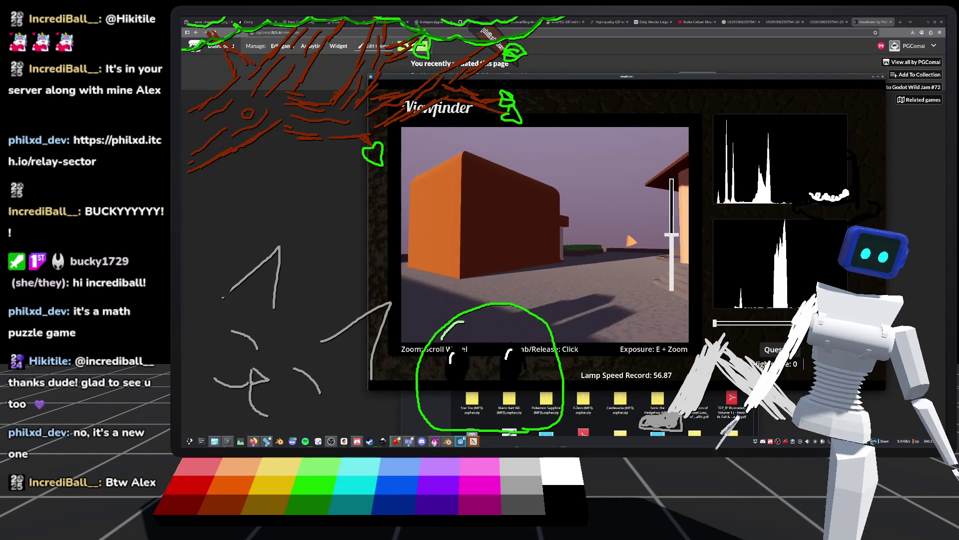
pyautogui.click(631, 240)
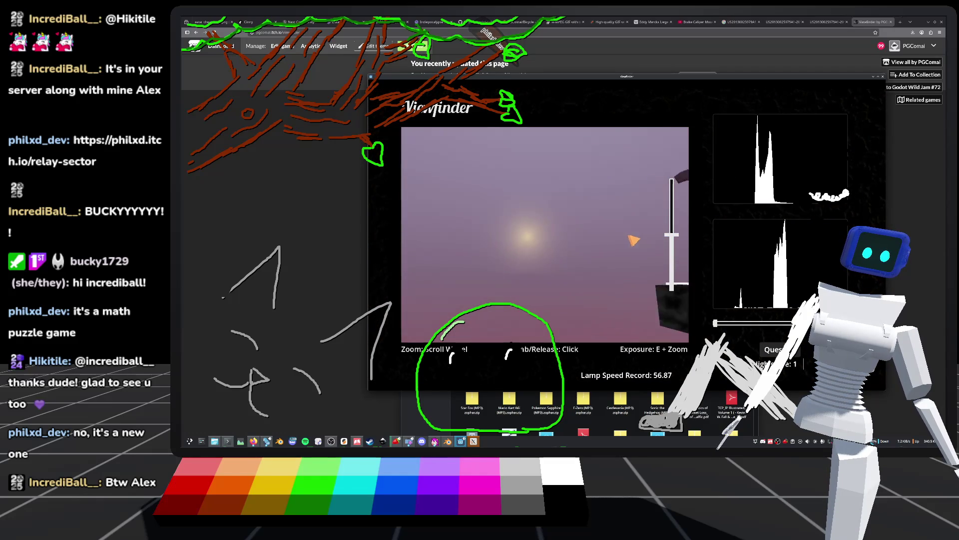
pyautogui.scroll(12, 631, 240)
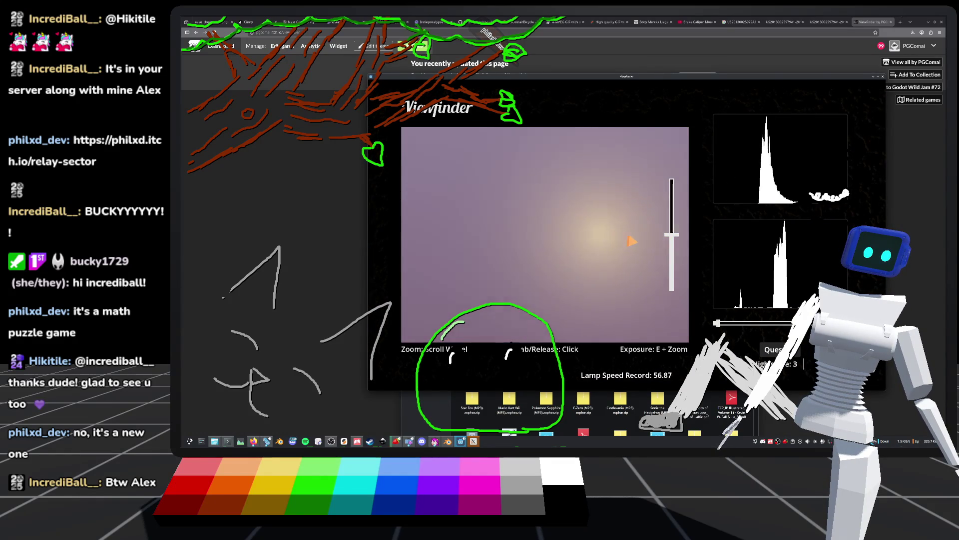
pyautogui.scroll(12, 631, 241)
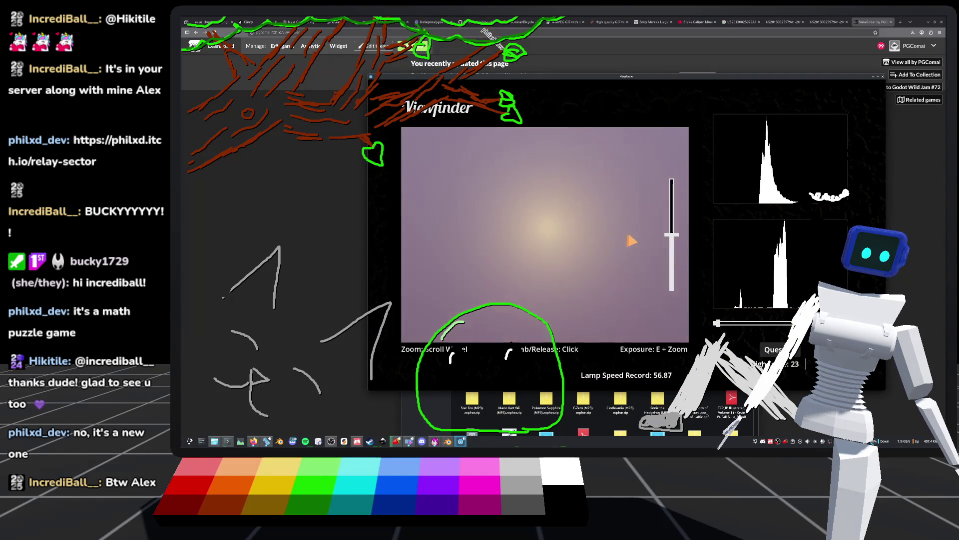
pyautogui.scroll(-10, 631, 241)
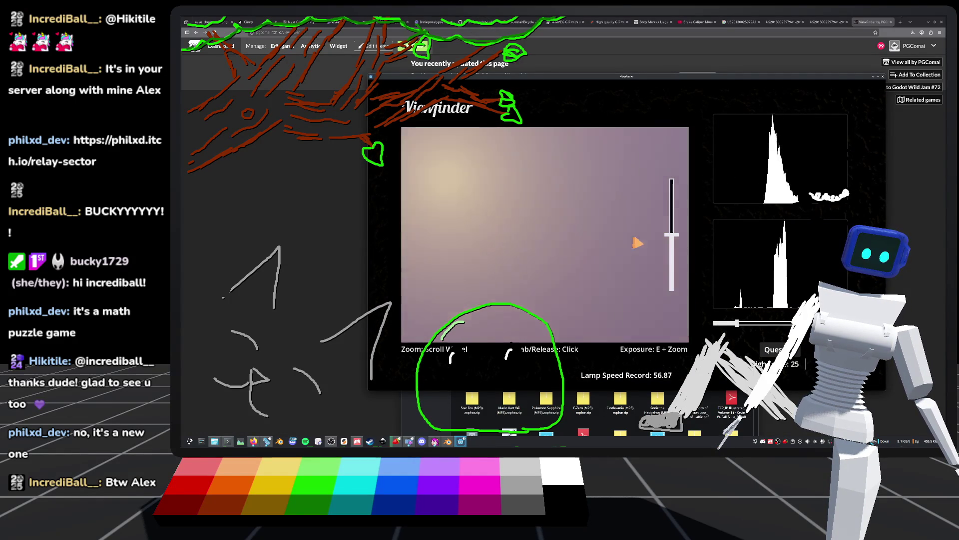
pyautogui.press('w')
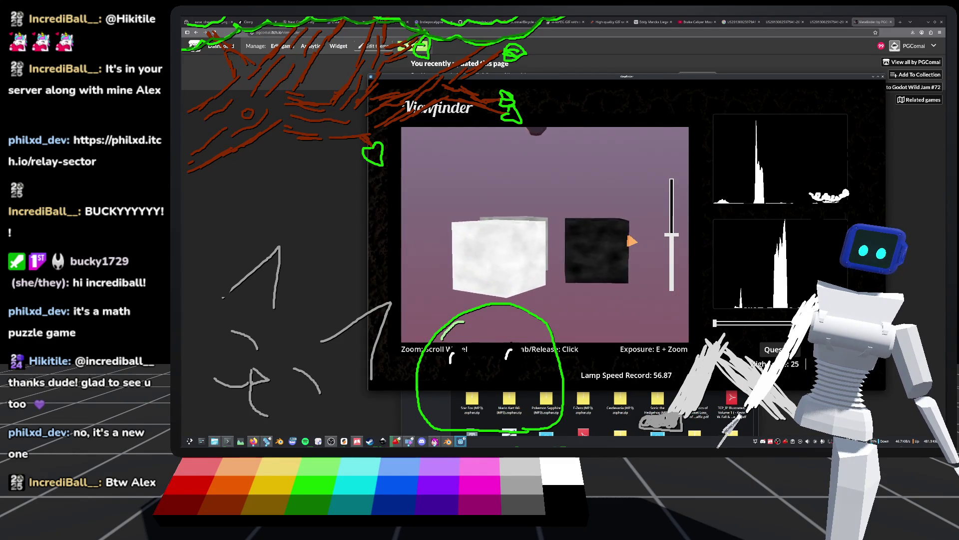
# Switch to the 3-D question mark, sidestep to frame it, and scroll to tune exposure and zoom
pyautogui.click(631, 241)
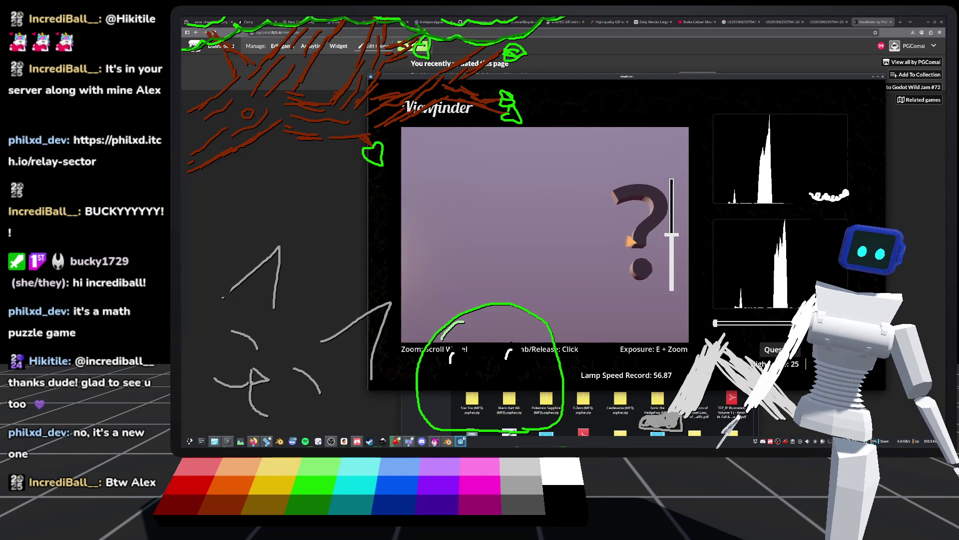
pyautogui.press('d')
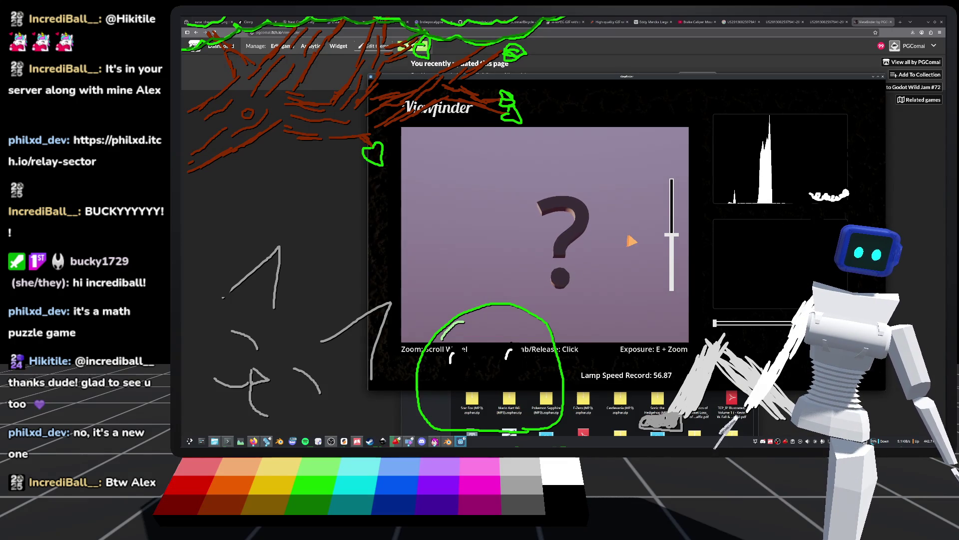
pyautogui.press('d')
pyautogui.press('a')
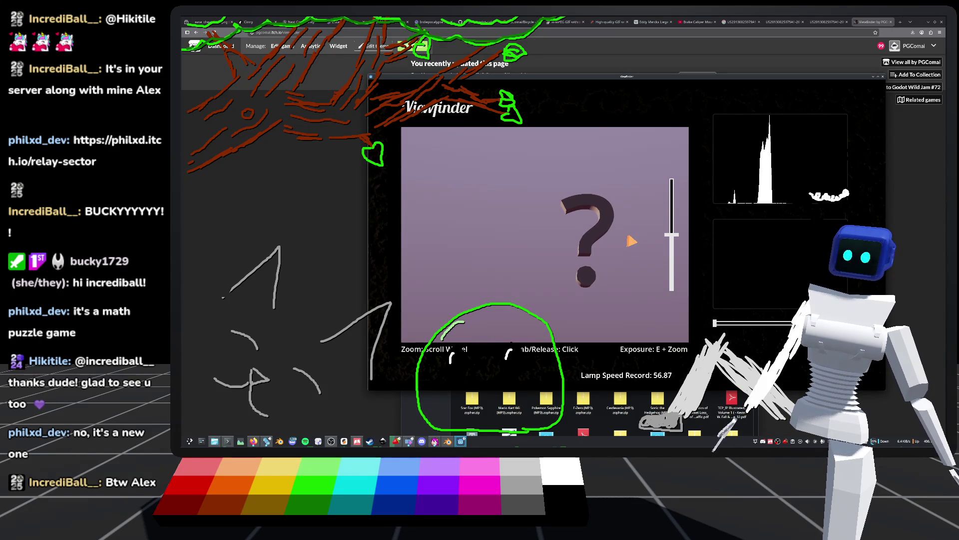
pyautogui.scroll(1, 545, 235)
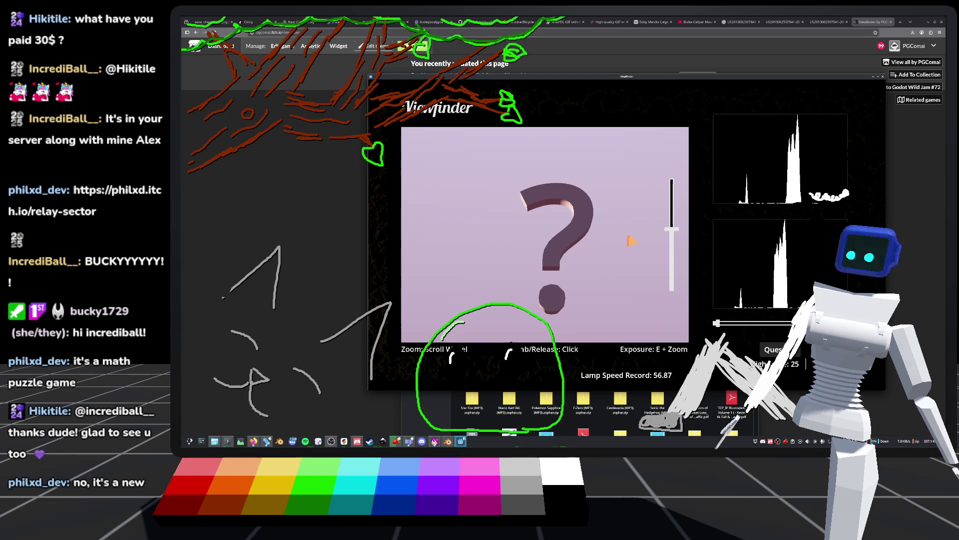
pyautogui.scroll(-2, 631, 241)
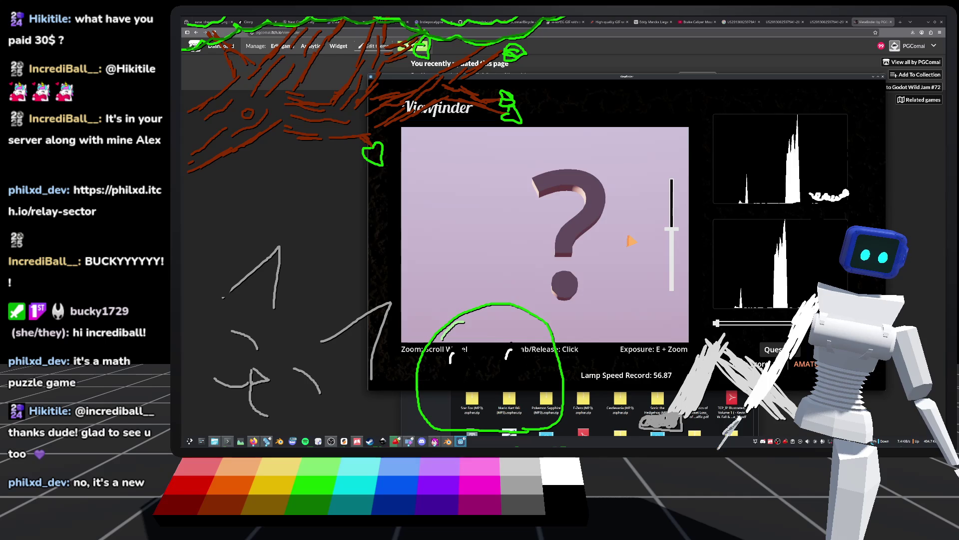
pyautogui.scroll(-2, 631, 241)
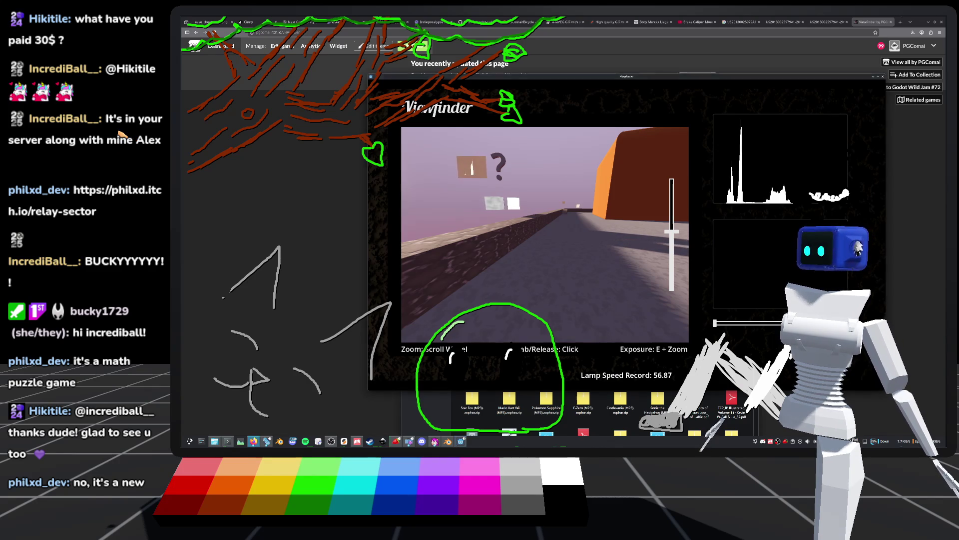
# Open Relay Sector, browse its enlarged screenshots, then bring Viewfinder back to the front
pyautogui.click(122, 134)
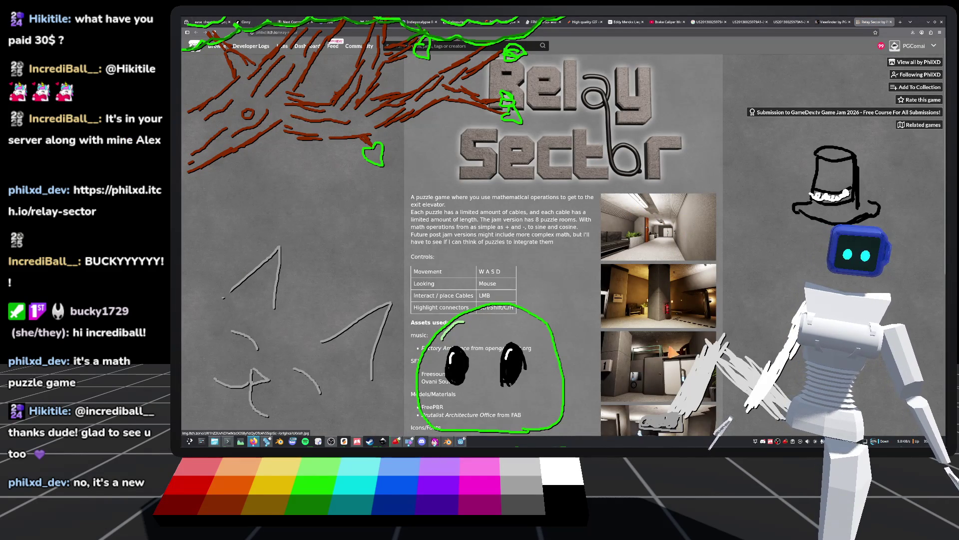
pyautogui.click(675, 304)
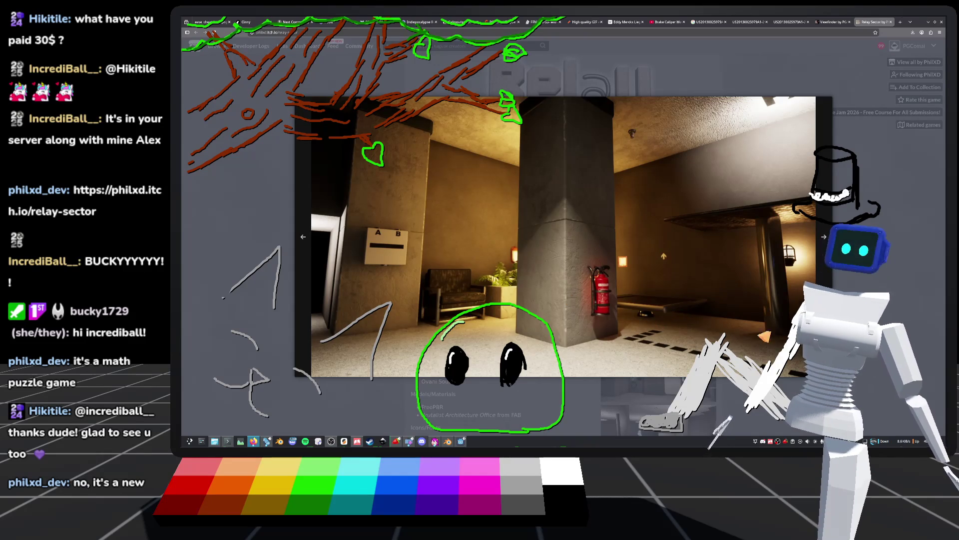
pyautogui.click(828, 244)
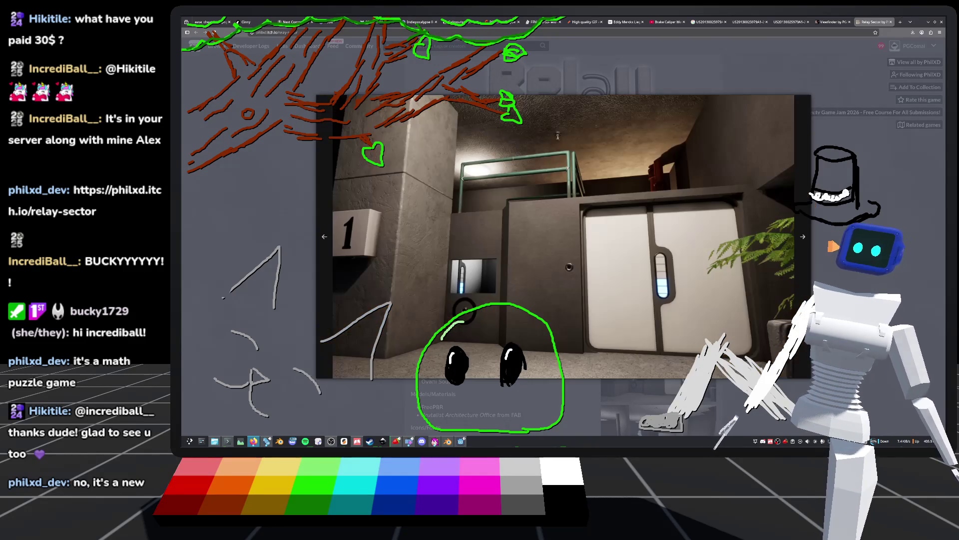
pyautogui.press('Escape')
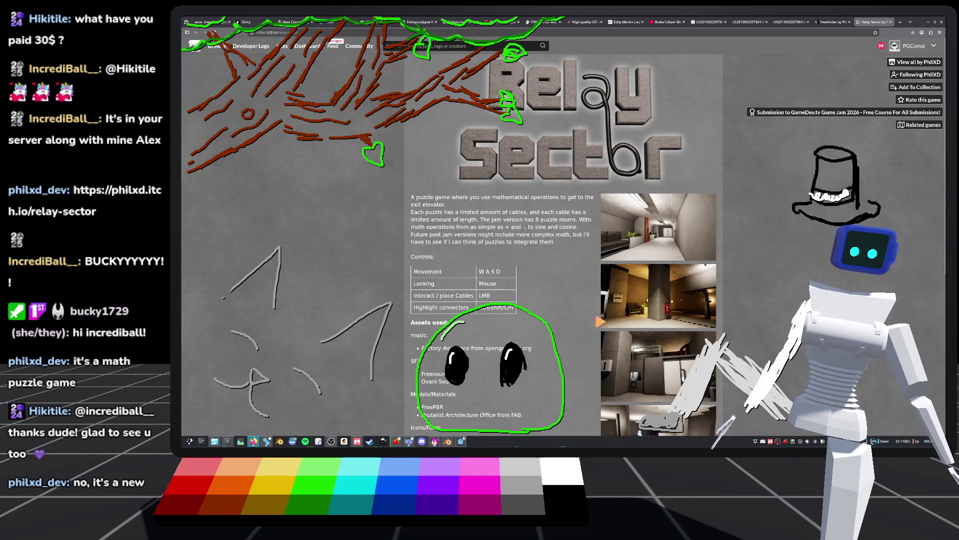
pyautogui.click(458, 444)
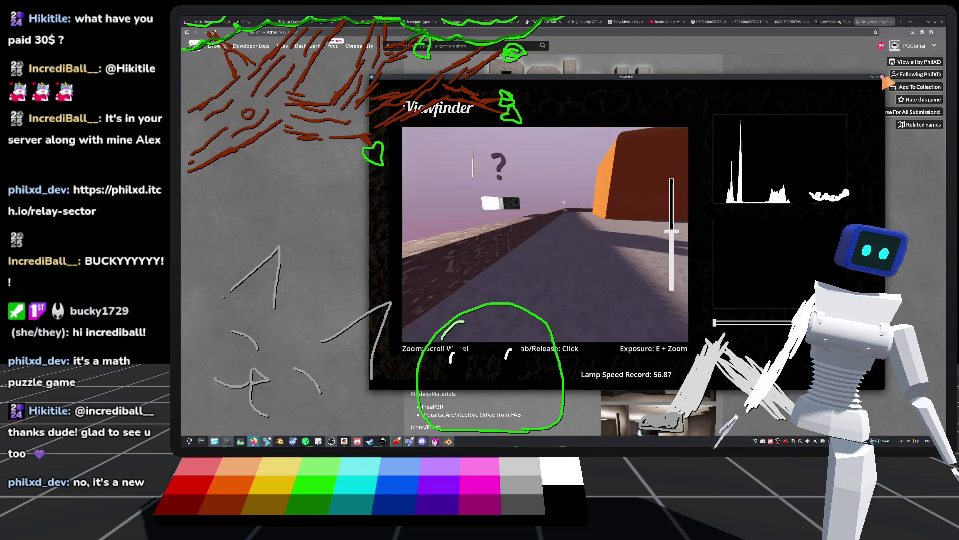
# Quit the Viewfinder game with Alt+F4
pyautogui.hotkey('alt', 'F4')
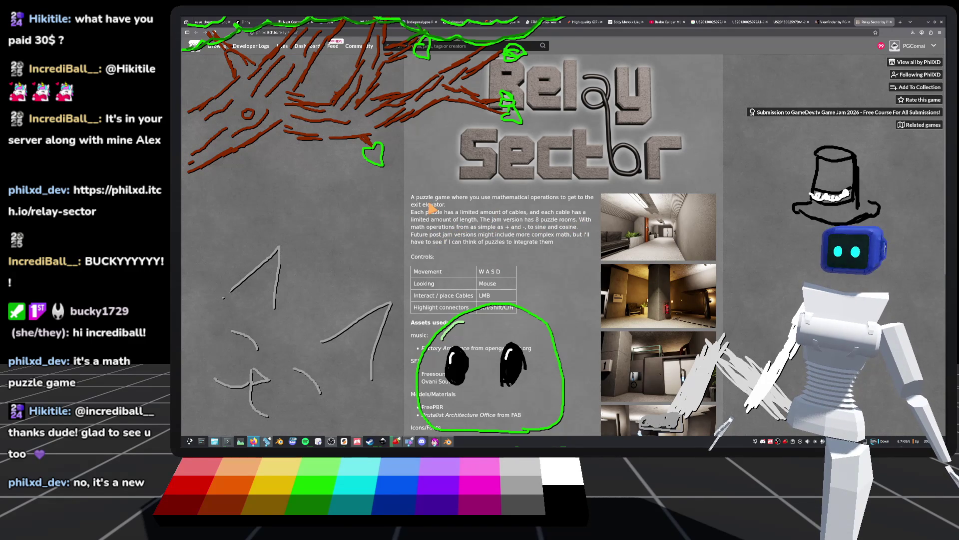
# Read the Relay Sector page's description, downloads and devlog, then bring Blender to the front
pyautogui.scroll(-3, 478, 234)
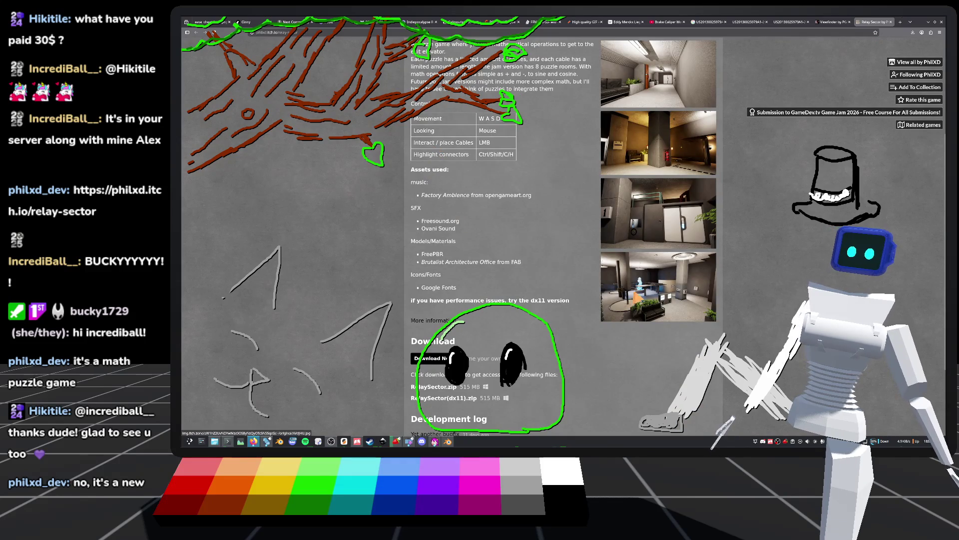
pyautogui.scroll(2, 635, 300)
pyautogui.scroll(-3, 635, 300)
pyautogui.scroll(-2, 620, 283)
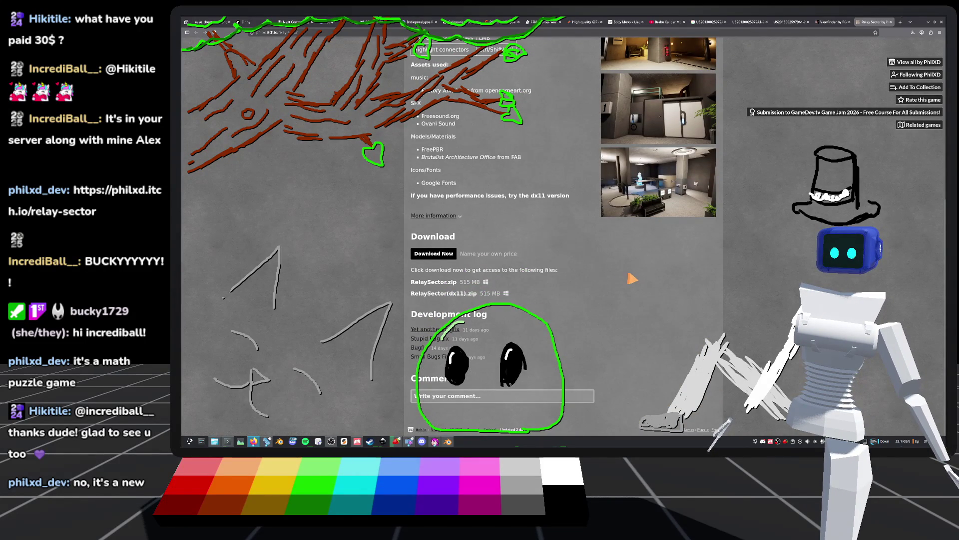
pyautogui.scroll(5, 626, 281)
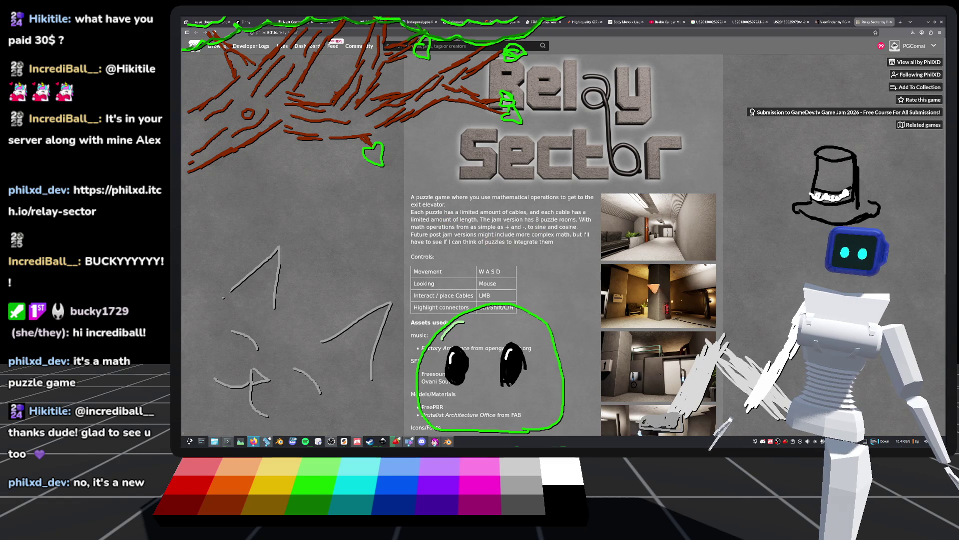
pyautogui.scroll(-3, 653, 285)
pyautogui.scroll(-2, 648, 318)
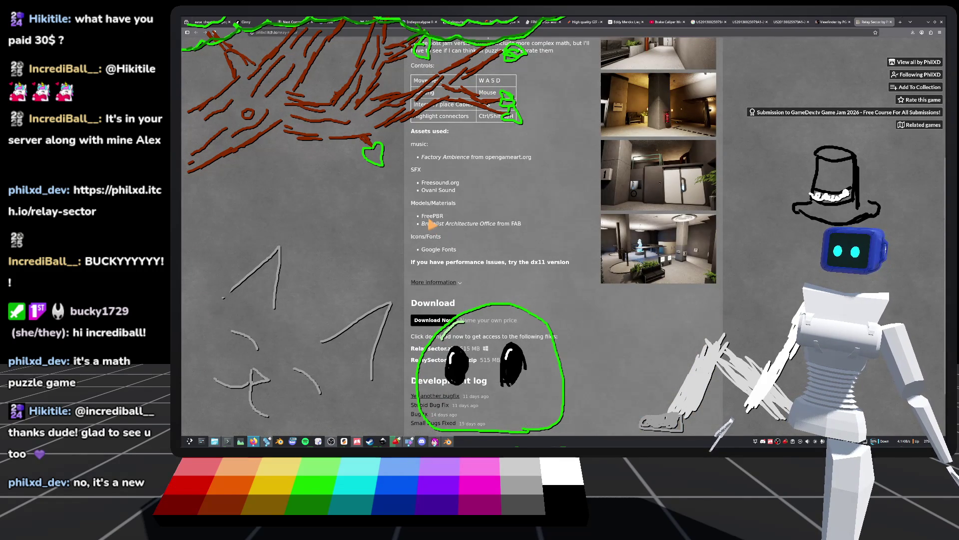
pyautogui.scroll(-1, 489, 270)
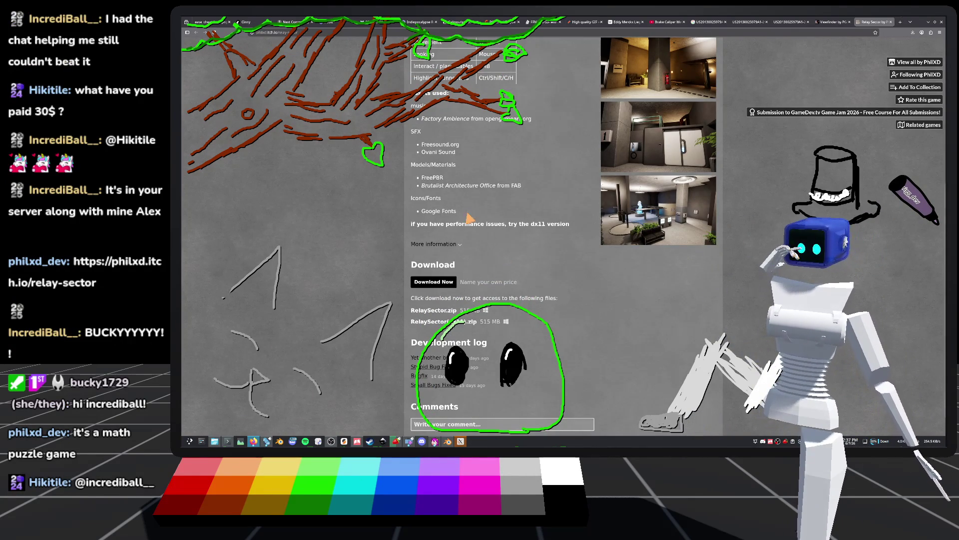
pyautogui.scroll(-1, 552, 307)
pyautogui.scroll(1, 518, 288)
pyautogui.scroll(2, 545, 318)
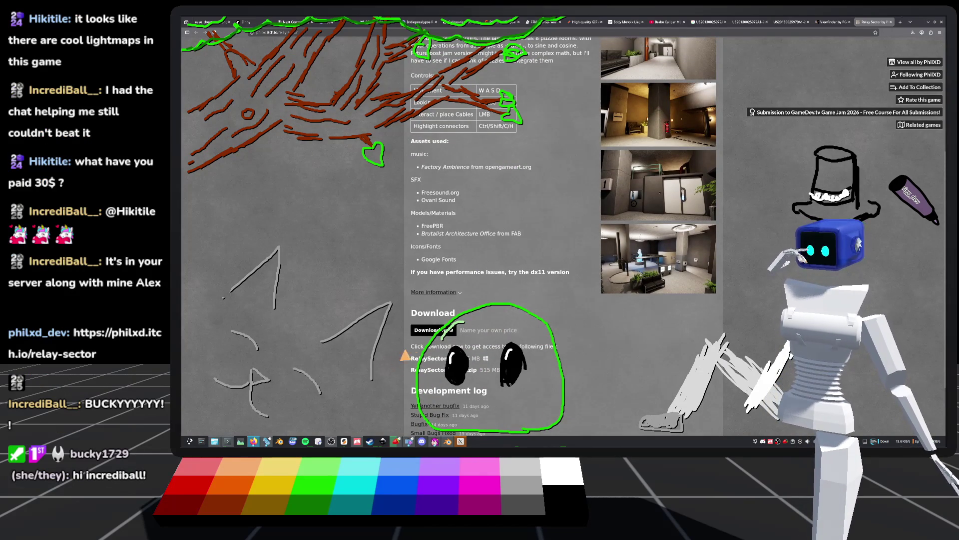
pyautogui.scroll(3, 489, 345)
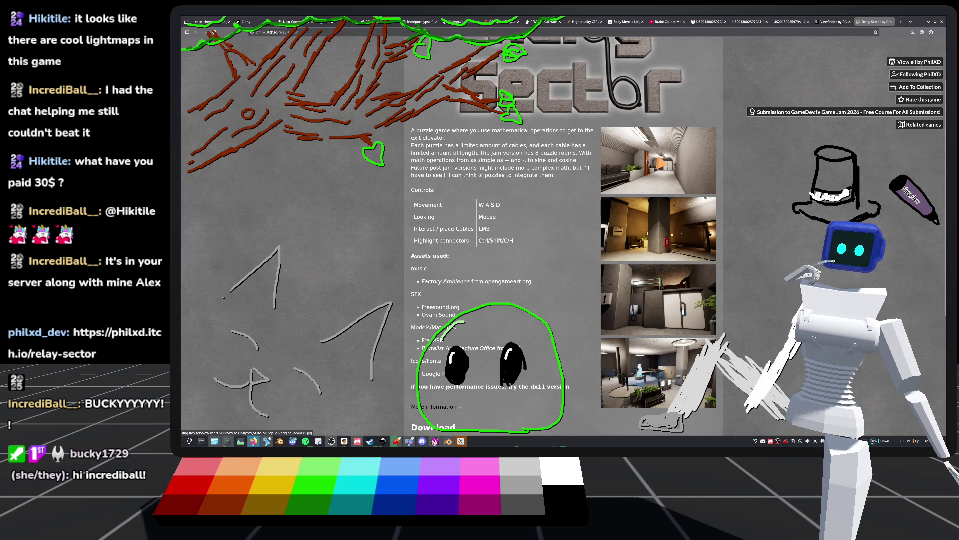
pyautogui.scroll(2, 707, 232)
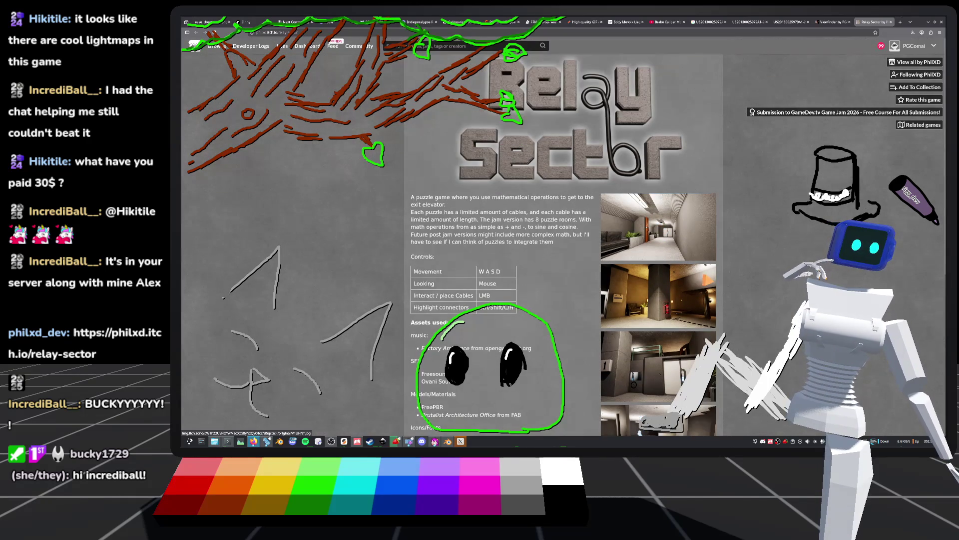
pyautogui.scroll(-1, 709, 273)
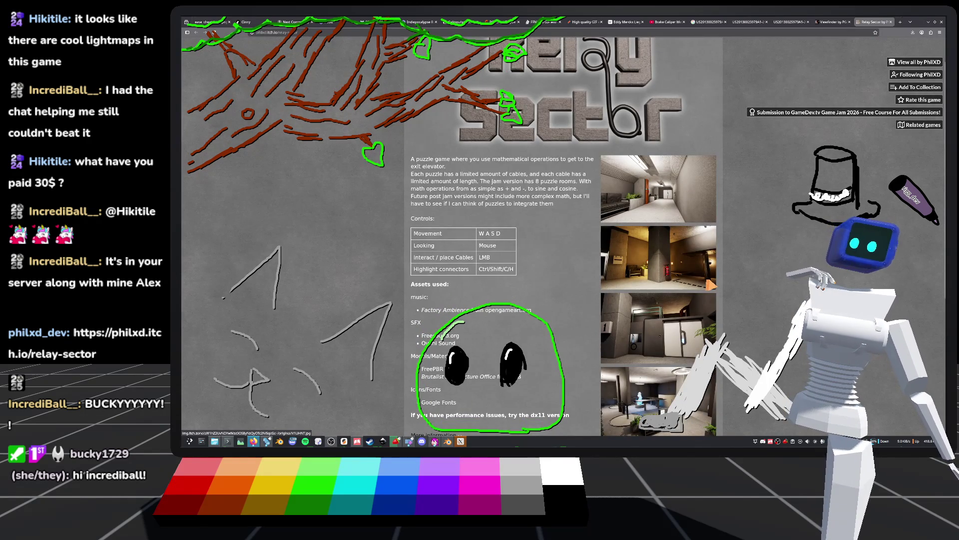
pyautogui.scroll(-1, 710, 285)
pyautogui.scroll(1, 672, 242)
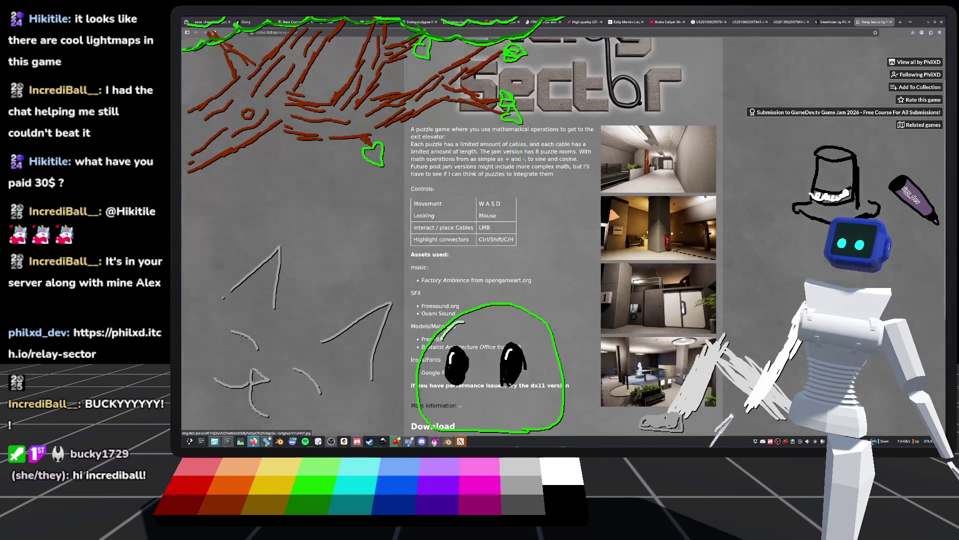
pyautogui.scroll(-2, 700, 280)
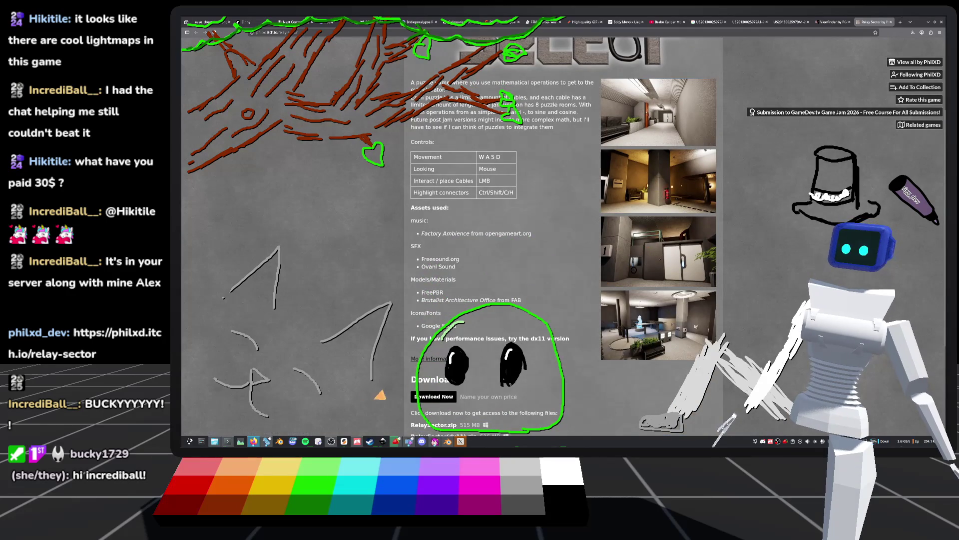
pyautogui.click(447, 441)
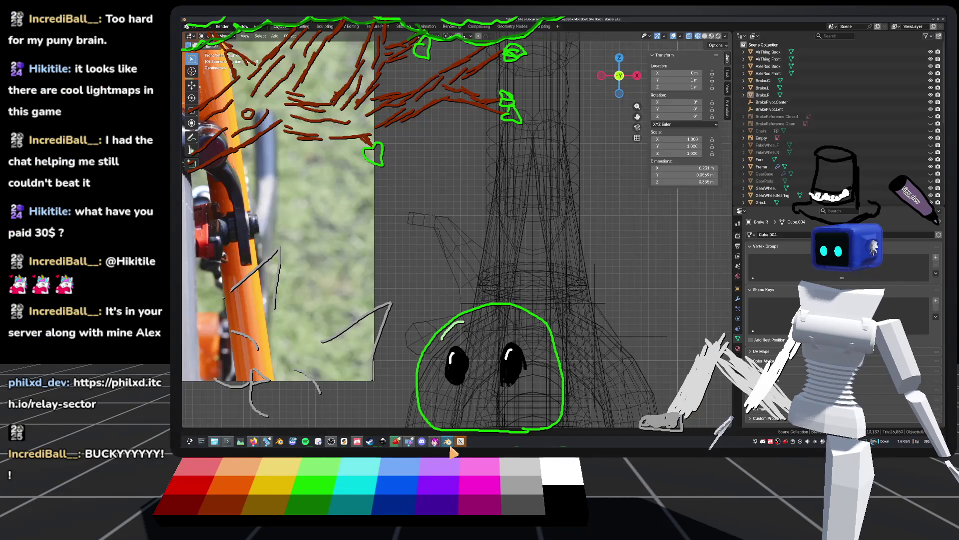
# Zoom in on the reference photo and bike wireframe, and save default_bike.blend
pyautogui.scroll(-5, 624, 282)
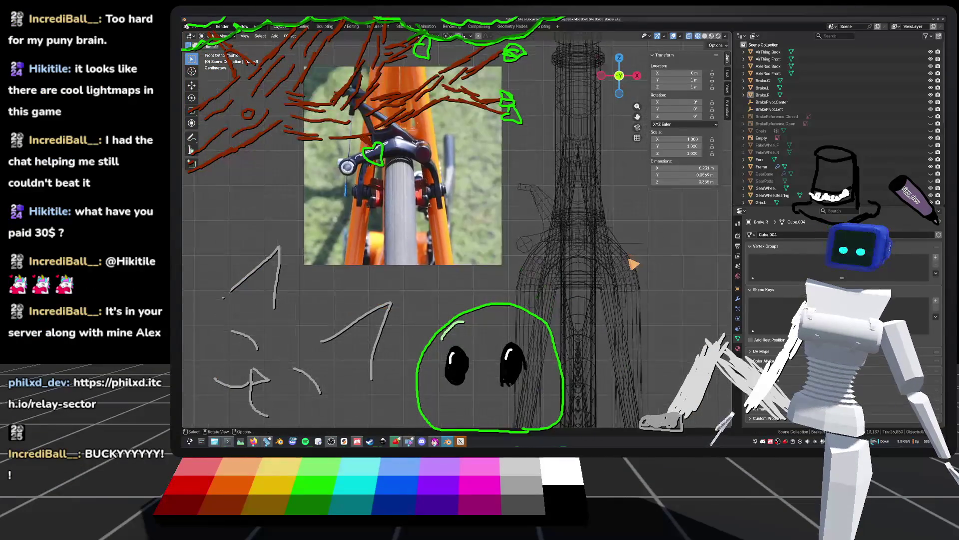
pyautogui.moveTo(633, 280)
pyautogui.keyDown('ctrl'); pyautogui.mouseDown(button='middle')
pyautogui.moveTo(445, 268)
pyautogui.moveTo(569, 271)
pyautogui.mouseUp(button='middle'); pyautogui.keyUp('ctrl')
pyautogui.hotkey('ctrl', 's')
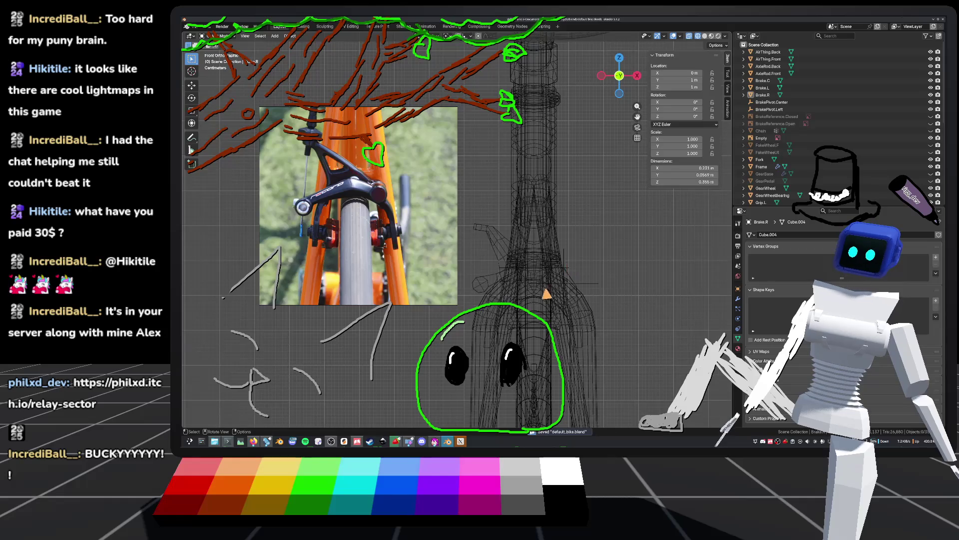
# Bring the Relay Sector itch.io page back in front of Blender
pyautogui.scroll(3, 569, 288)
pyautogui.scroll(-1, 535, 282)
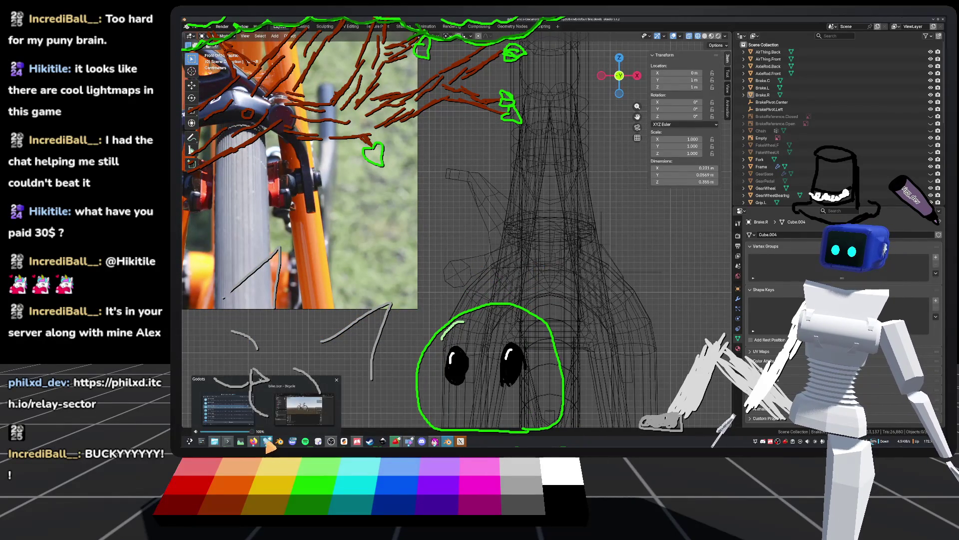
pyautogui.click(254, 441)
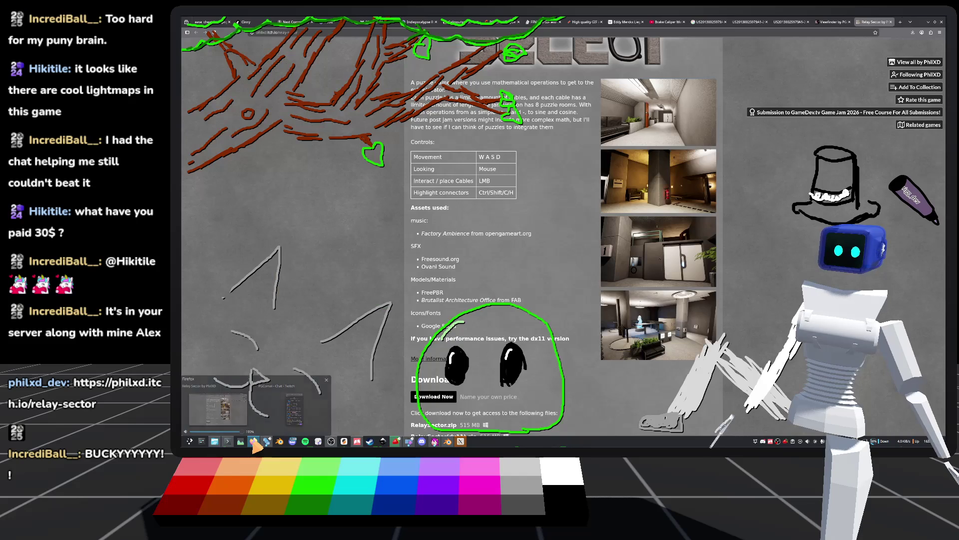
# Browse the game's enlarged screenshots, ending back on the white-door shot
pyautogui.click(667, 253)
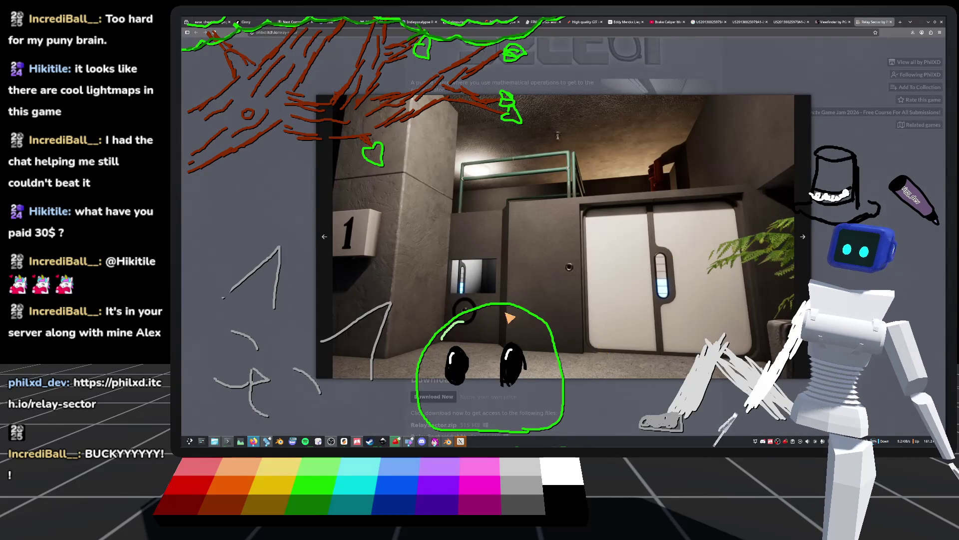
pyautogui.click(327, 242)
pyautogui.click(323, 243)
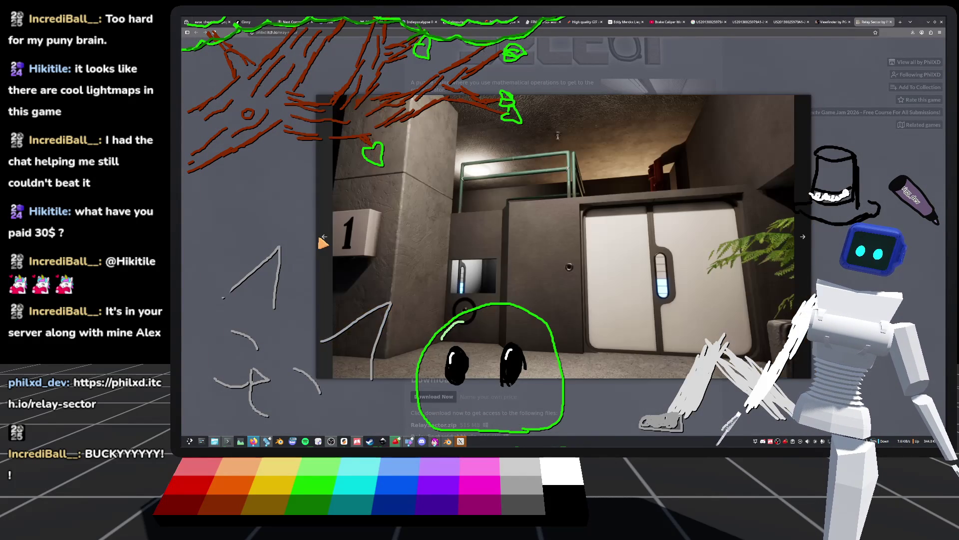
pyautogui.click(322, 243)
pyautogui.click(320, 241)
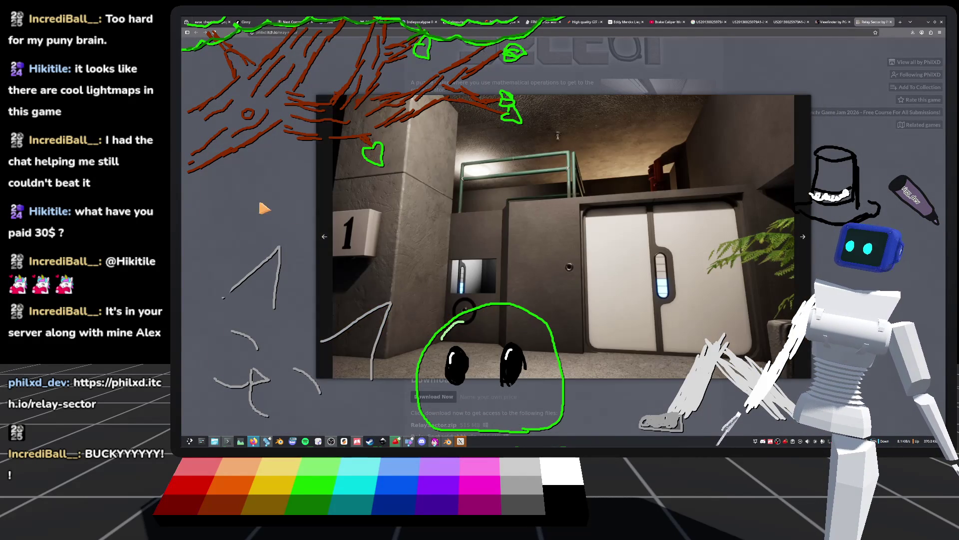
# Close the screenshot viewer and return to the bike model in Blender
pyautogui.click(263, 207)
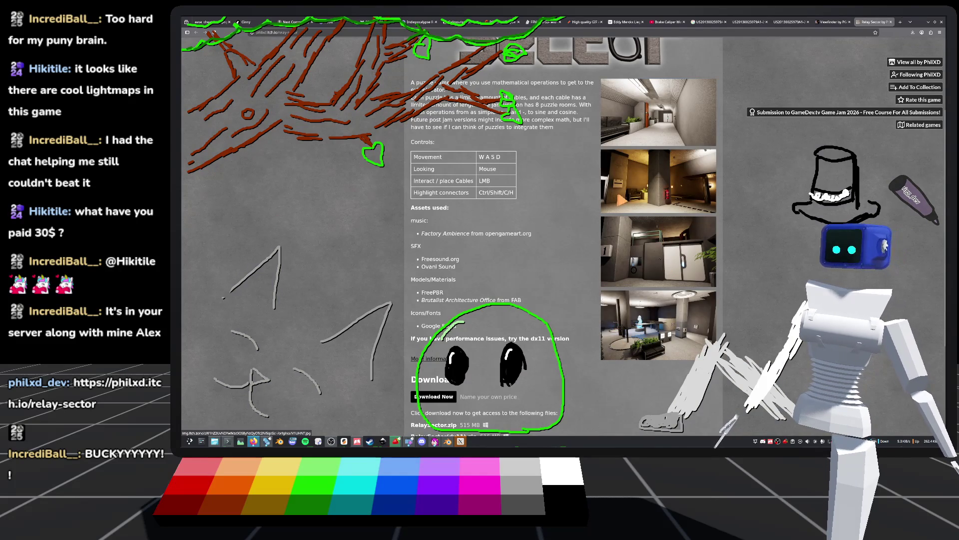
pyautogui.scroll(1, 606, 182)
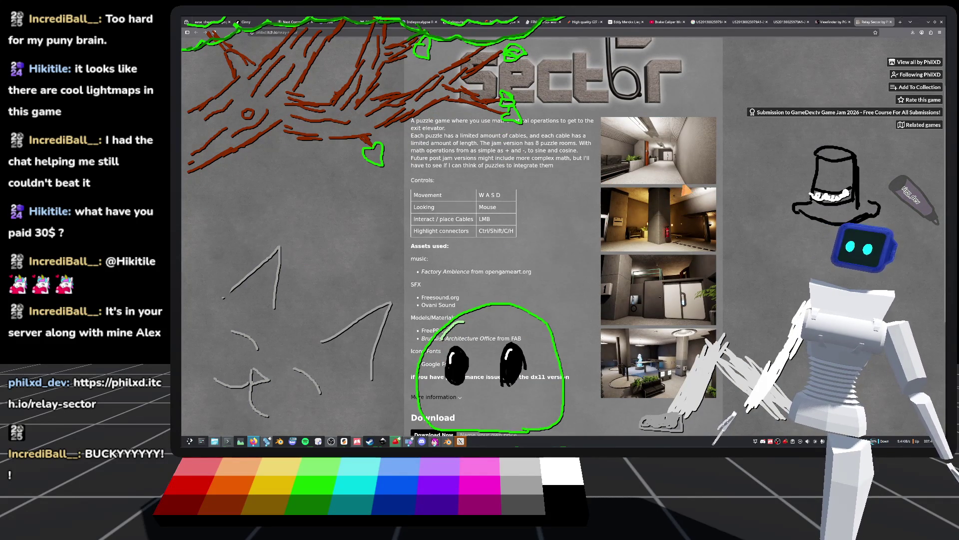
pyautogui.click(448, 441)
# In Edit Mode, orbit until the fork tube stands upright and switch to Solid shading
pyautogui.press('Tab')
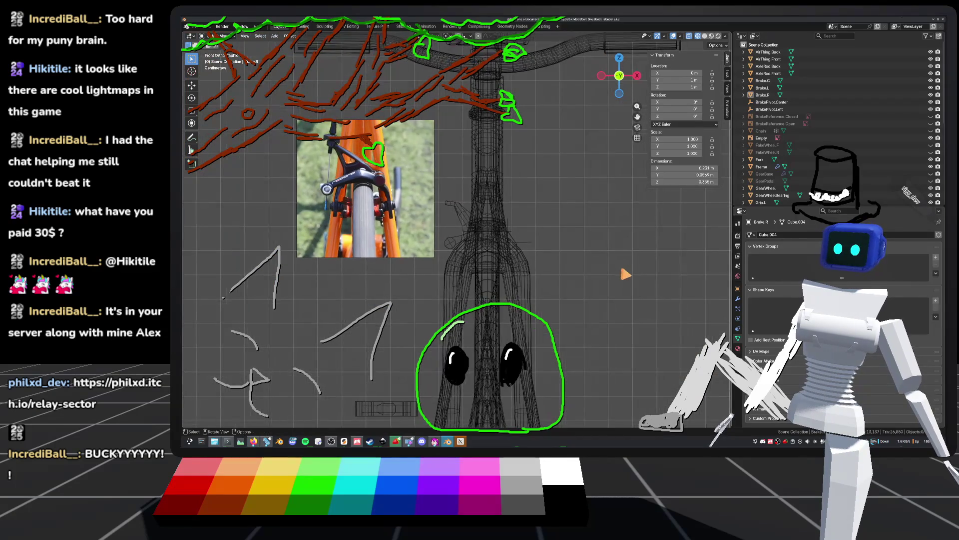
pyautogui.moveTo(547, 298)
pyautogui.mouseDown(button='middle')
pyautogui.moveTo(508, 334)
pyautogui.moveTo(531, 257)
pyautogui.moveTo(510, 295)
pyautogui.moveTo(516, 189)
pyautogui.moveTo(535, 274)
pyautogui.moveTo(488, 316)
pyautogui.moveTo(449, 310)
pyautogui.moveTo(409, 323)
pyautogui.moveTo(366, 272)
pyautogui.moveTo(357, 242)
pyautogui.moveTo(360, 254)
pyautogui.moveTo(321, 267)
pyautogui.moveTo(290, 238)
pyautogui.moveTo(233, 223)
pyautogui.moveTo(186, 246)
pyautogui.moveTo(726, 253)
pyautogui.moveTo(724, 227)
pyautogui.moveTo(231, 218)
pyautogui.moveTo(223, 238)
pyautogui.moveTo(612, 156)
pyautogui.moveTo(665, 130)
pyautogui.moveTo(208, 271)
pyautogui.moveTo(220, 205)
pyautogui.moveTo(234, 195)
pyautogui.moveTo(274, 230)
pyautogui.moveTo(216, 257)
pyautogui.mouseUp(button='middle')
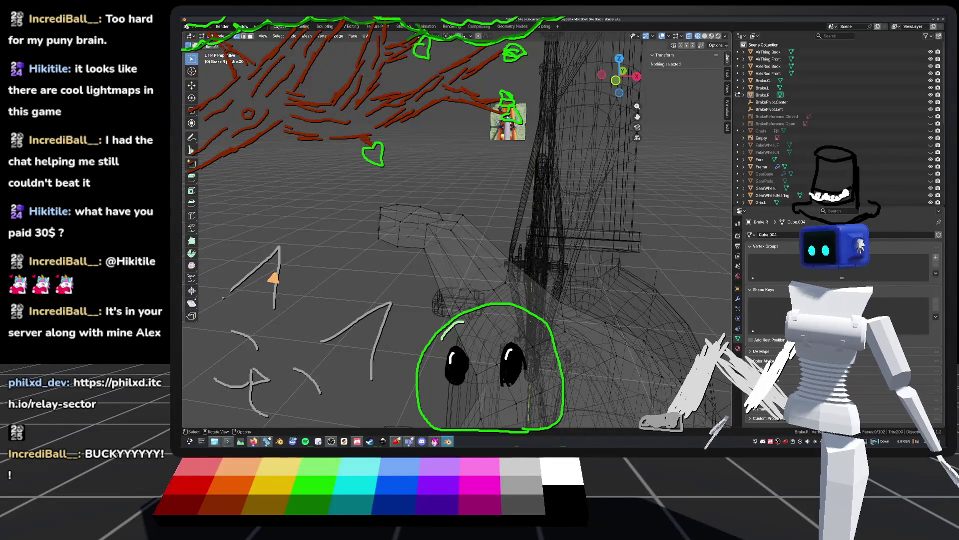
pyautogui.moveTo(394, 313)
pyautogui.mouseDown(button='middle')
pyautogui.moveTo(431, 280)
pyautogui.moveTo(461, 285)
pyautogui.mouseUp(button='middle')
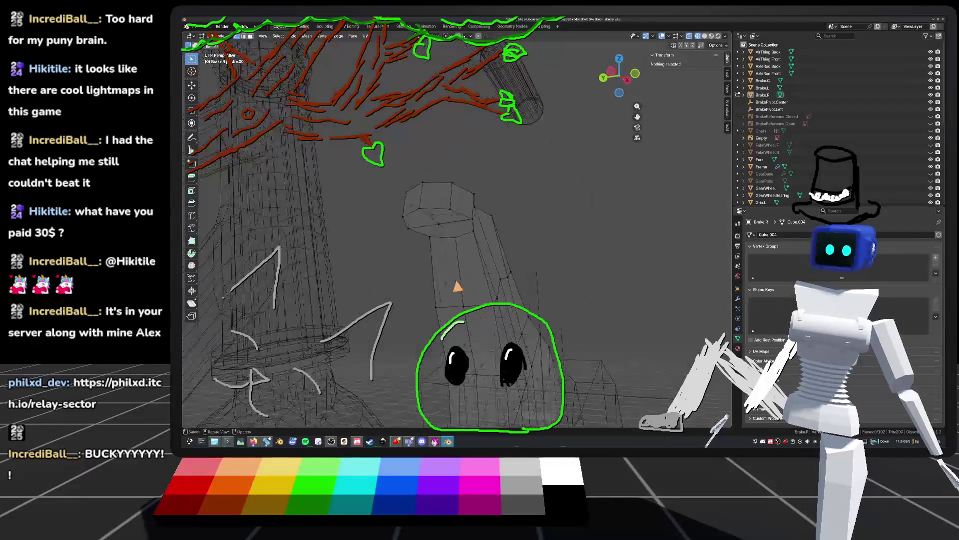
pyautogui.click(705, 36)
pyautogui.moveTo(695, 55)
pyautogui.mouseDown(button='middle')
pyautogui.moveTo(665, 114)
pyautogui.moveTo(533, 247)
pyautogui.moveTo(435, 257)
pyautogui.moveTo(377, 247)
pyautogui.mouseUp(button='middle')
# Save default_bike.blend, then open Brake.L in Edit Mode and select an edge loop
pyautogui.press('Tab')
pyautogui.hotkey('ctrl', 's')
pyautogui.click(480, 245)
pyautogui.press('Tab')
pyautogui.keyDown('alt'); pyautogui.click(464, 255); pyautogui.keyUp('alt')
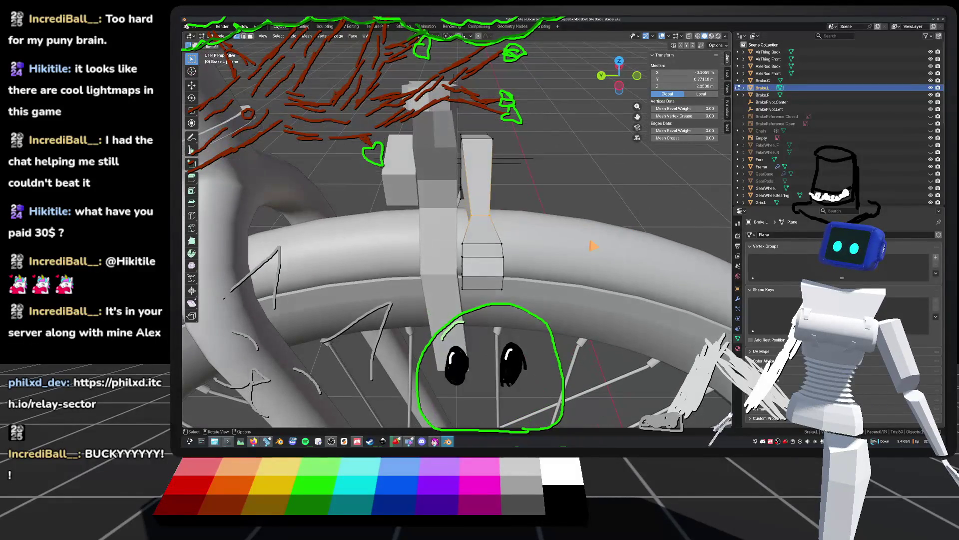
# Switch between Brake.R and Brake.L and orbit to see the left brake beside the wheel
pyautogui.press('Tab')
pyautogui.click(763, 95)
pyautogui.press('Tab')
pyautogui.press('Tab')
pyautogui.press('Tab')
pyautogui.press('Tab')
pyautogui.press('Tab')
pyautogui.press('Tab')
pyautogui.click(762, 87)
pyautogui.press('Tab')
pyautogui.press('Tab')
pyautogui.moveTo(377, 247); pyautogui.dragTo(334, 233, button='middle')
pyautogui.press('Tab')
pyautogui.moveTo(462, 248)
pyautogui.mouseDown(button='middle')
pyautogui.moveTo(599, 263)
pyautogui.moveTo(570, 285)
pyautogui.moveTo(578, 289)
pyautogui.mouseUp(button='middle')
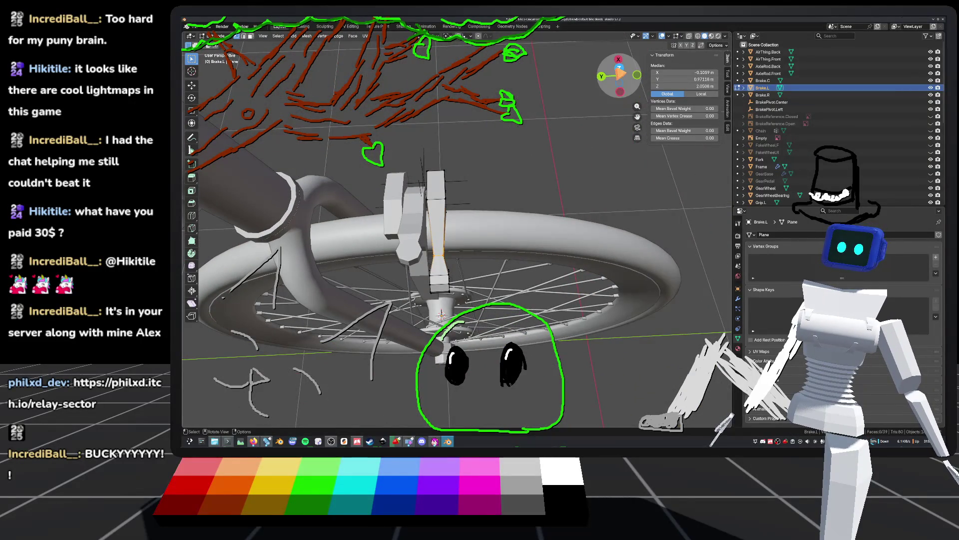
# In top wireframe view, scale the selected brake part along Y by about 1.77, then save
pyautogui.click(620, 70)
pyautogui.click(698, 36)
pyautogui.scroll(3, 503, 208)
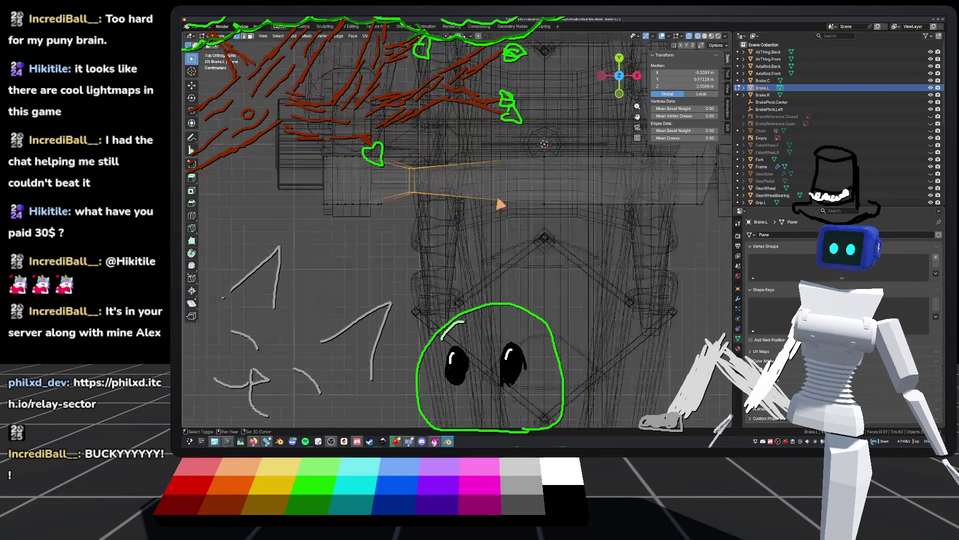
pyautogui.press('s')
pyautogui.press('y')
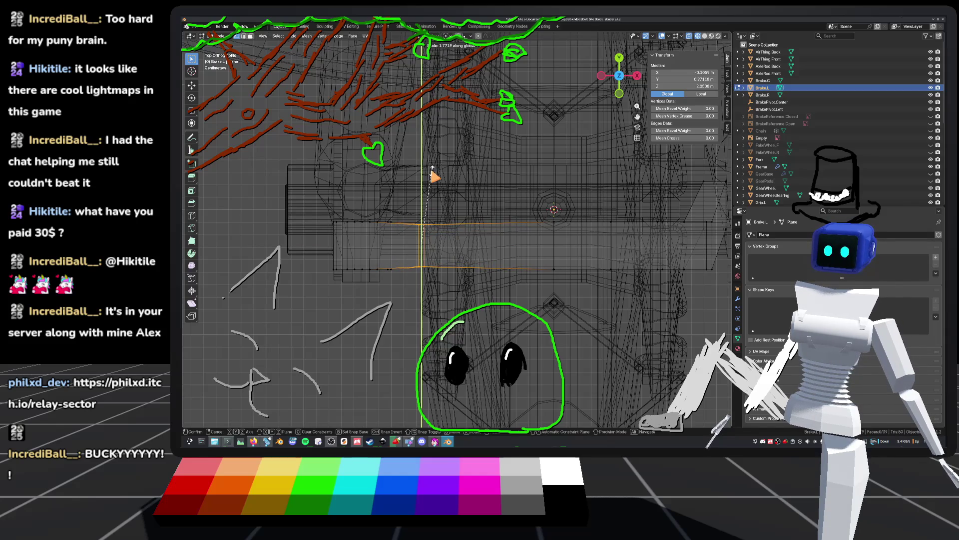
pyautogui.click(433, 176)
pyautogui.hotkey('alt', 'a')
pyautogui.hotkey('ctrl', 's')
pyautogui.moveTo(437, 302)
pyautogui.mouseDown(button='middle')
pyautogui.moveTo(479, 263)
pyautogui.moveTo(523, 199)
pyautogui.moveTo(619, 202)
pyautogui.moveTo(601, 243)
pyautogui.moveTo(535, 240)
pyautogui.moveTo(520, 255)
pyautogui.moveTo(534, 276)
pyautogui.moveTo(448, 272)
pyautogui.moveTo(439, 227)
pyautogui.moveTo(448, 215)
pyautogui.moveTo(521, 251)
pyautogui.moveTo(467, 241)
pyautogui.moveTo(457, 226)
pyautogui.moveTo(550, 156)
pyautogui.mouseUp(button='middle')
pyautogui.press('KP_1')
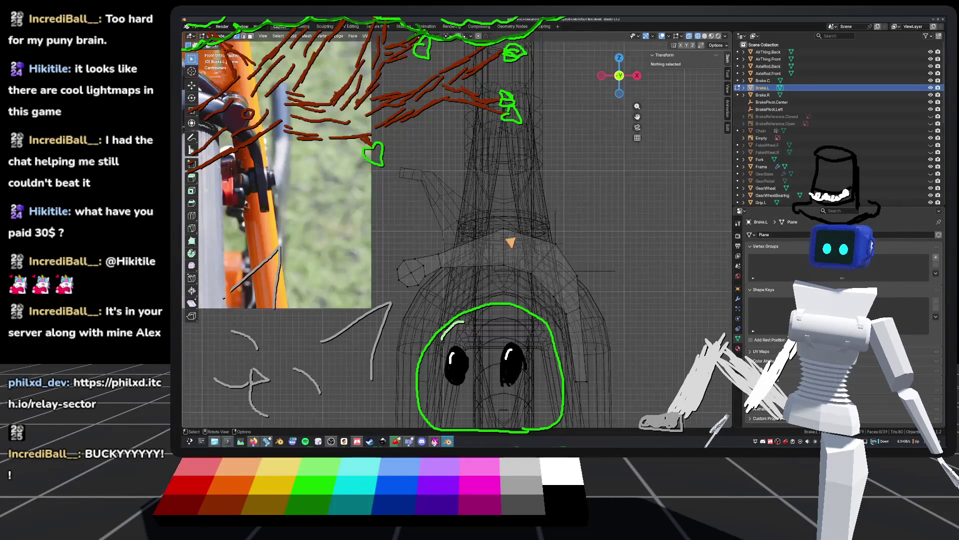
# Shift the brake arm's faces leftward and give a strip of arm faces a slight rotation
pyautogui.scroll(5, 545, 236)
pyautogui.click(545, 236)
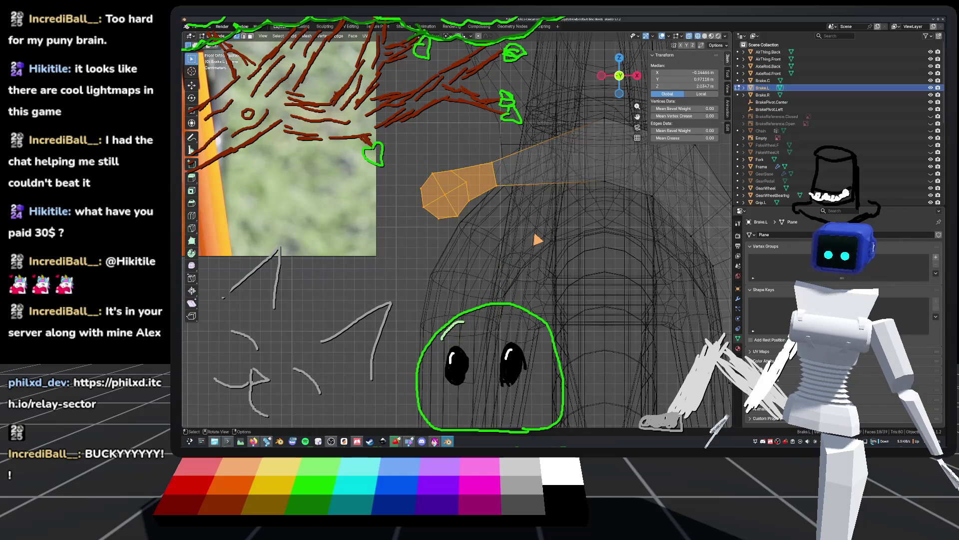
pyautogui.press('g')
pyautogui.click(529, 240)
pyautogui.click(474, 152)
pyautogui.moveTo(475, 153)
pyautogui.mouseDown(button='middle')
pyautogui.moveTo(522, 254)
pyautogui.moveTo(470, 206)
pyautogui.mouseUp(button='middle')
pyautogui.click(469, 206)
pyautogui.press('r')
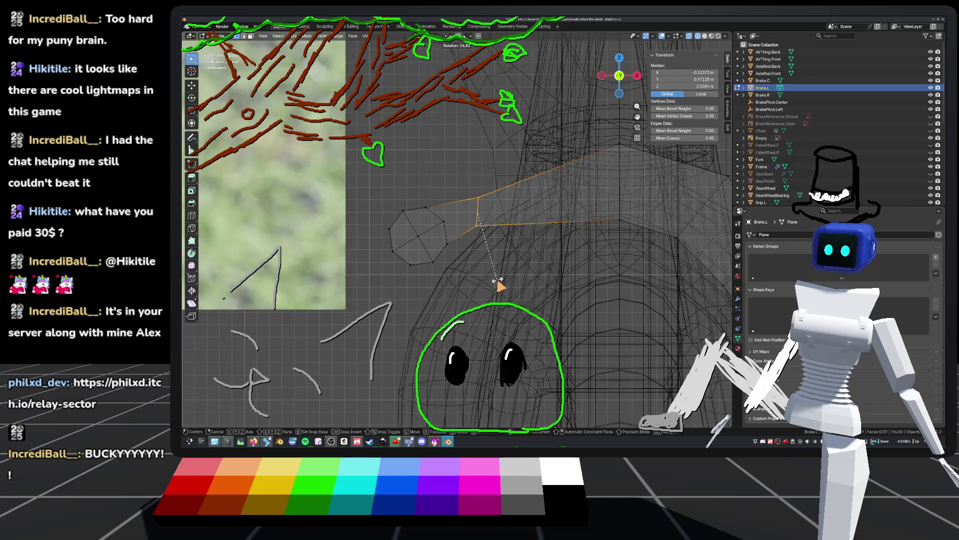
pyautogui.click(498, 281)
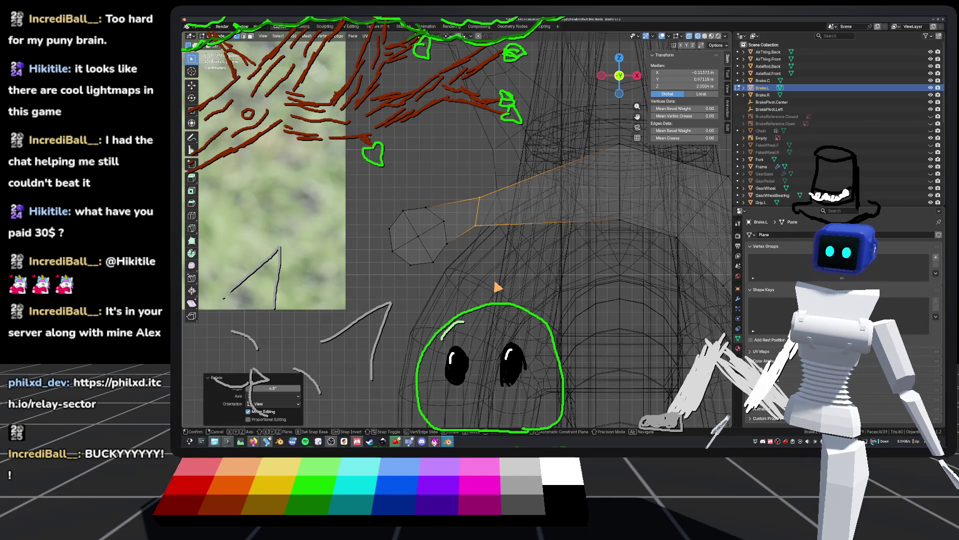
# Rotate the octagonal arm end about 15° and move it into position
pyautogui.click(498, 285)
pyautogui.click(372, 203)
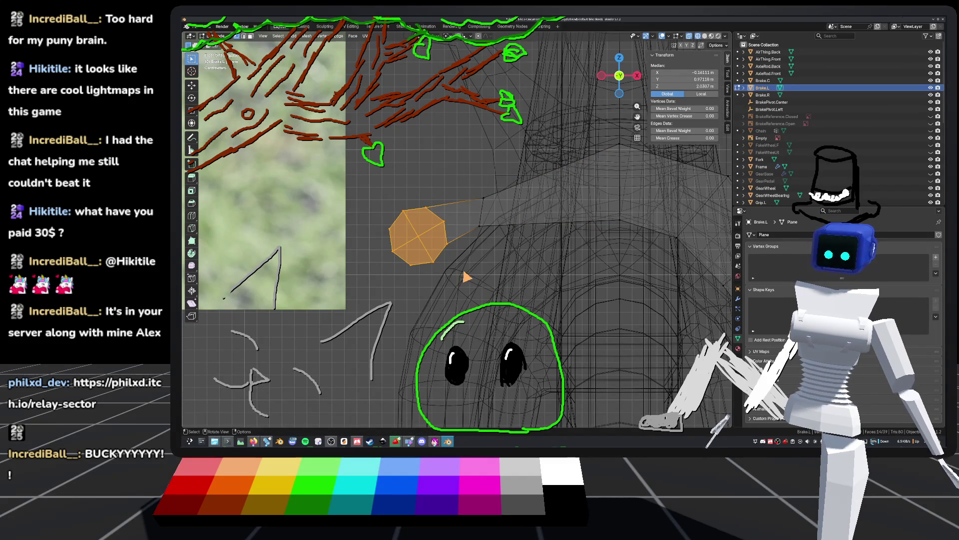
pyautogui.press('g')
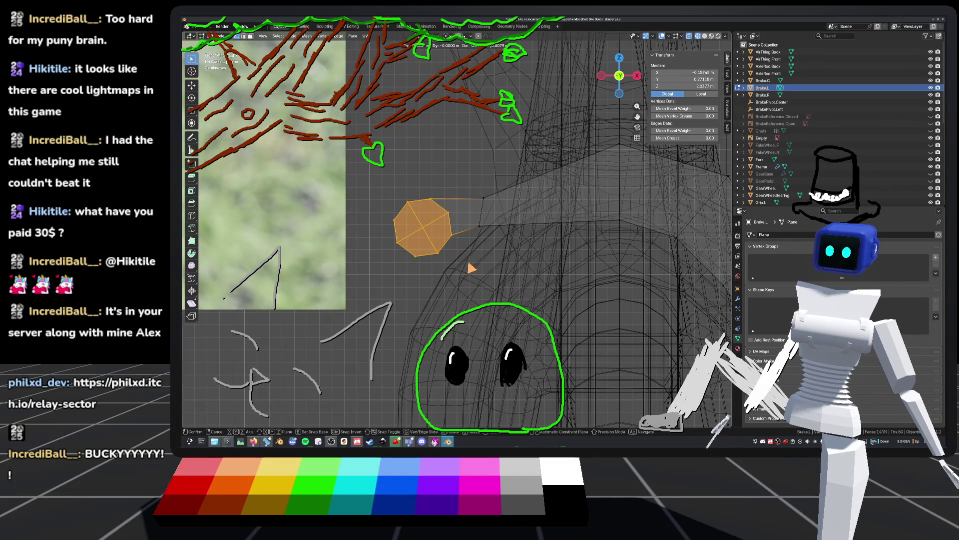
pyautogui.press('r')
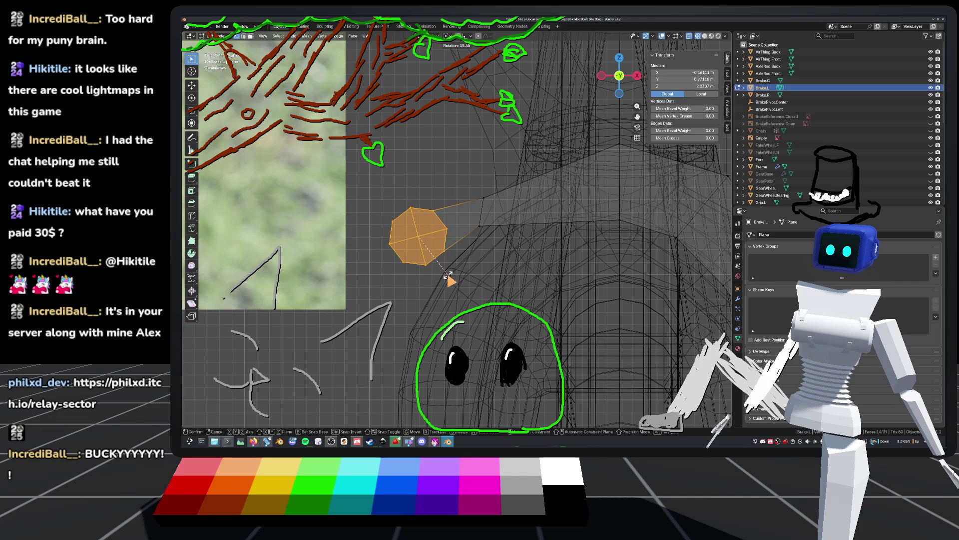
pyautogui.click(448, 276)
pyautogui.press('g')
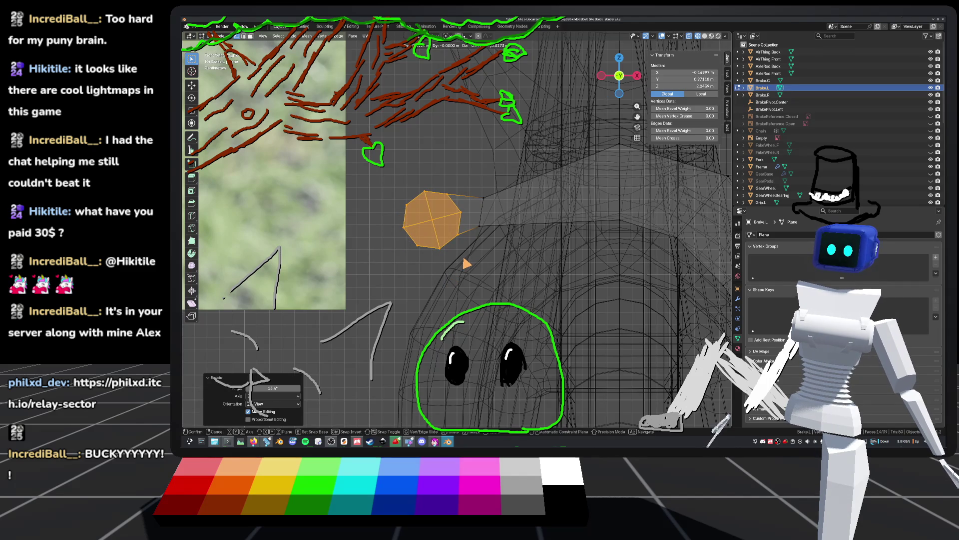
pyautogui.click(465, 268)
# Check the reshaped brake from perspective, top, right and left views, selecting its connected faces
pyautogui.scroll(-5, 481, 259)
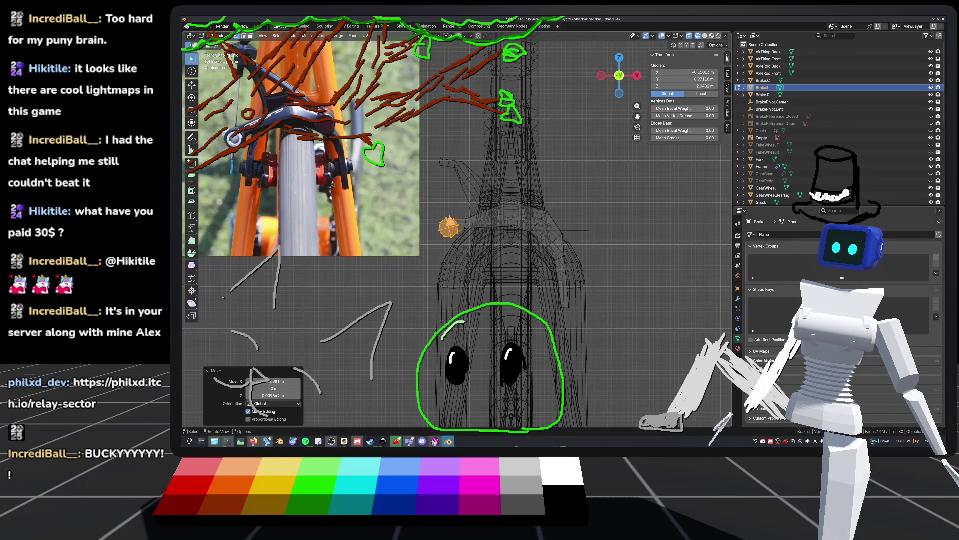
pyautogui.click(457, 221)
pyautogui.moveTo(460, 220)
pyautogui.mouseDown(button='middle')
pyautogui.moveTo(553, 265)
pyautogui.moveTo(568, 286)
pyautogui.moveTo(559, 287)
pyautogui.moveTo(553, 242)
pyautogui.mouseUp(button='middle')
pyautogui.scroll(4, 553, 242)
pyautogui.moveTo(620, 233)
pyautogui.mouseDown(button='middle')
pyautogui.moveTo(578, 268)
pyautogui.moveTo(624, 77)
pyautogui.mouseUp(button='middle')
pyautogui.click(622, 76)
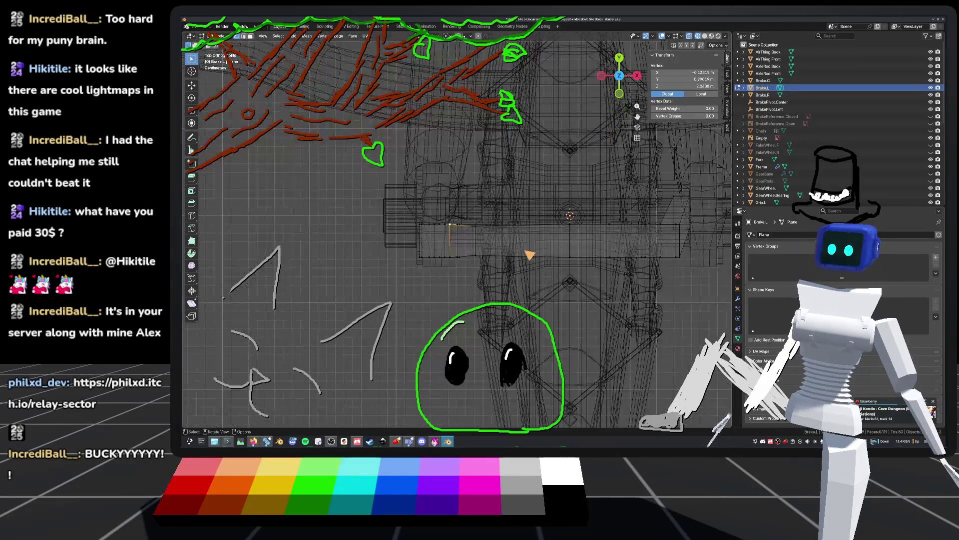
pyautogui.hotkey('ctrl', 'l')
pyautogui.moveTo(467, 295)
pyautogui.mouseDown(button='middle')
pyautogui.moveTo(473, 192)
pyautogui.moveTo(479, 210)
pyautogui.moveTo(497, 203)
pyautogui.moveTo(440, 182)
pyautogui.moveTo(538, 214)
pyautogui.moveTo(584, 214)
pyautogui.moveTo(542, 220)
pyautogui.mouseUp(button='middle')
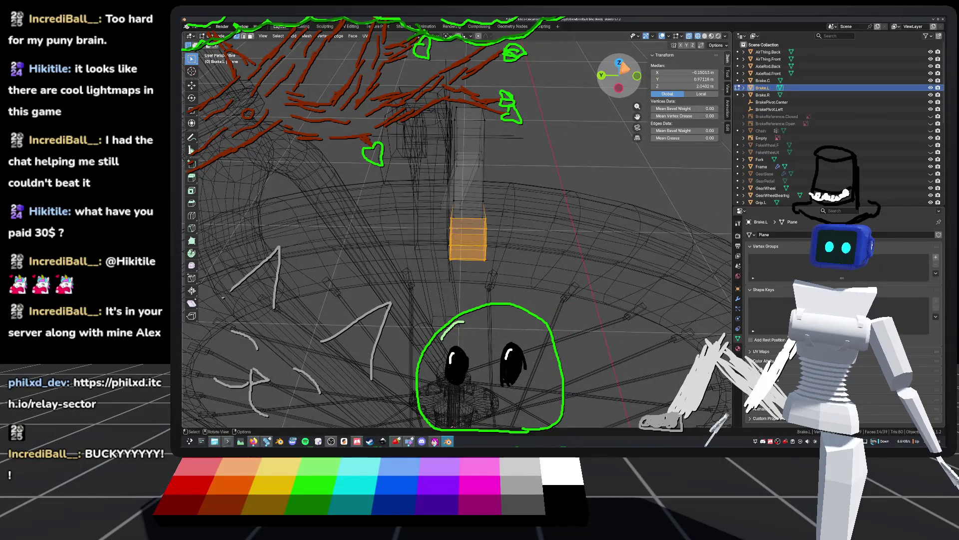
pyautogui.click(624, 68)
pyautogui.click(621, 73)
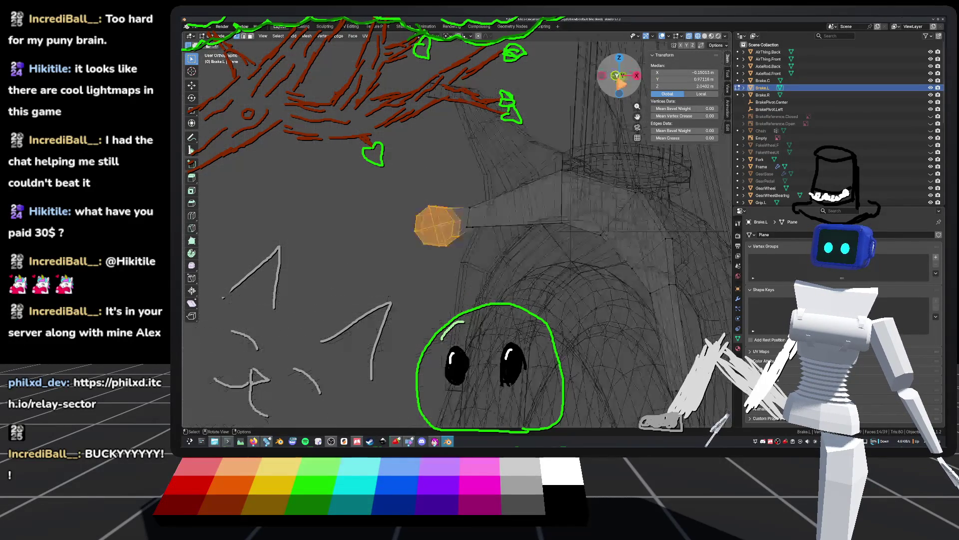
# Move the selected face along the Y axis and save default_bike.blend
pyautogui.press('g')
pyautogui.press('y')
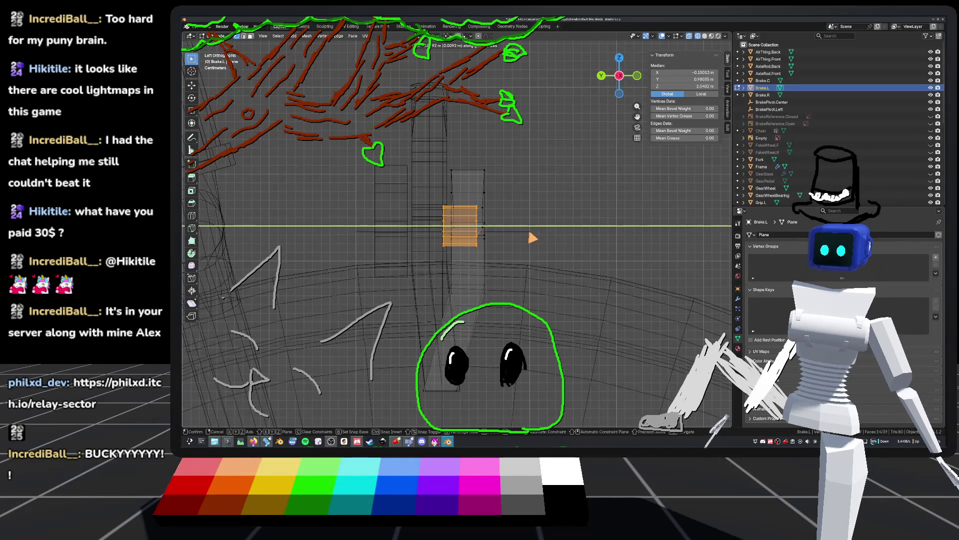
pyautogui.click(532, 238)
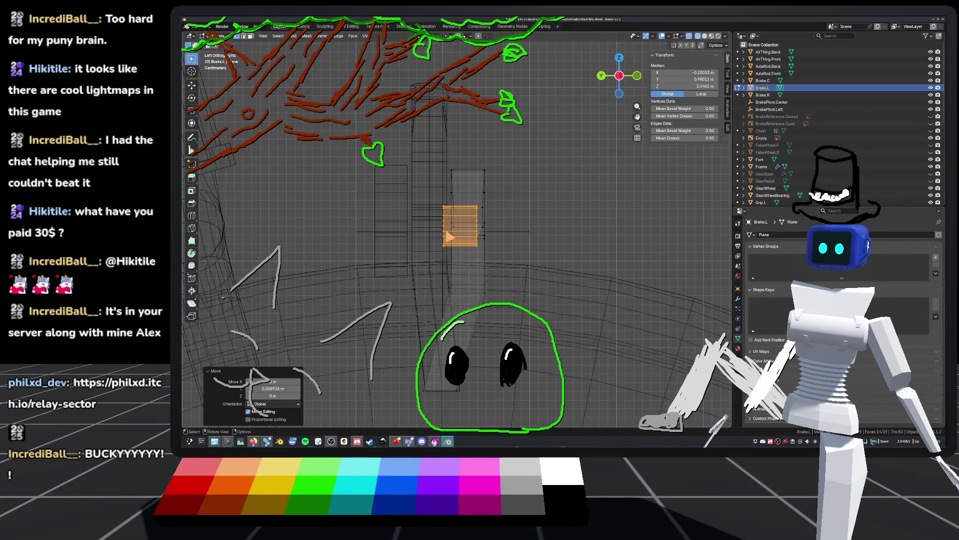
pyautogui.click(548, 187)
pyautogui.moveTo(548, 186)
pyautogui.mouseDown(button='middle')
pyautogui.moveTo(553, 263)
pyautogui.moveTo(566, 238)
pyautogui.moveTo(542, 190)
pyautogui.moveTo(571, 242)
pyautogui.moveTo(542, 212)
pyautogui.moveTo(542, 238)
pyautogui.moveTo(544, 230)
pyautogui.moveTo(603, 237)
pyautogui.mouseUp(button='middle')
pyautogui.hotkey('ctrl', 's')
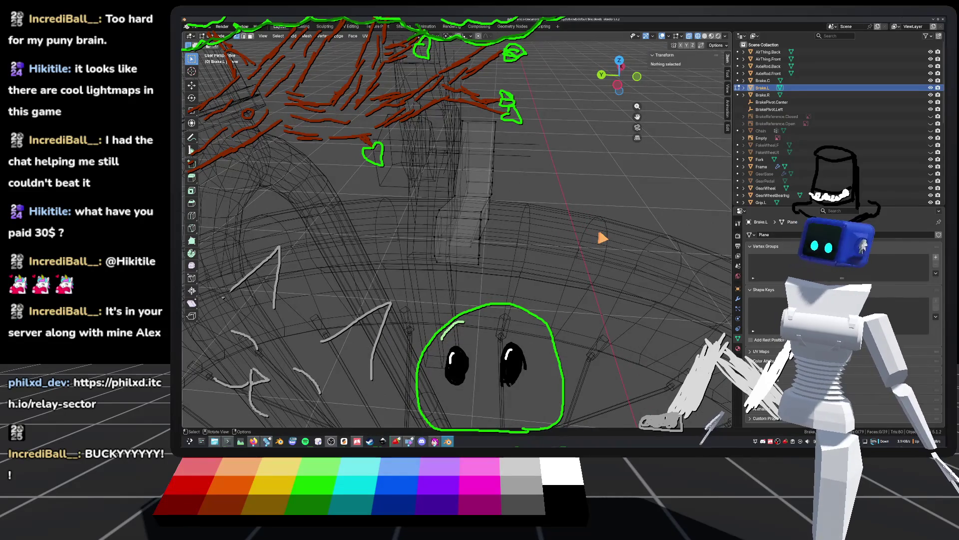
# Orbit around the left brake in Object Mode, switch to Solid, and reopen its mesh near the round end
pyautogui.press('Tab')
pyautogui.moveTo(574, 264)
pyautogui.mouseDown(button='middle')
pyautogui.moveTo(550, 241)
pyautogui.moveTo(595, 256)
pyautogui.moveTo(639, 182)
pyautogui.moveTo(606, 203)
pyautogui.moveTo(601, 232)
pyautogui.moveTo(579, 249)
pyautogui.moveTo(569, 275)
pyautogui.moveTo(584, 218)
pyautogui.mouseUp(button='middle')
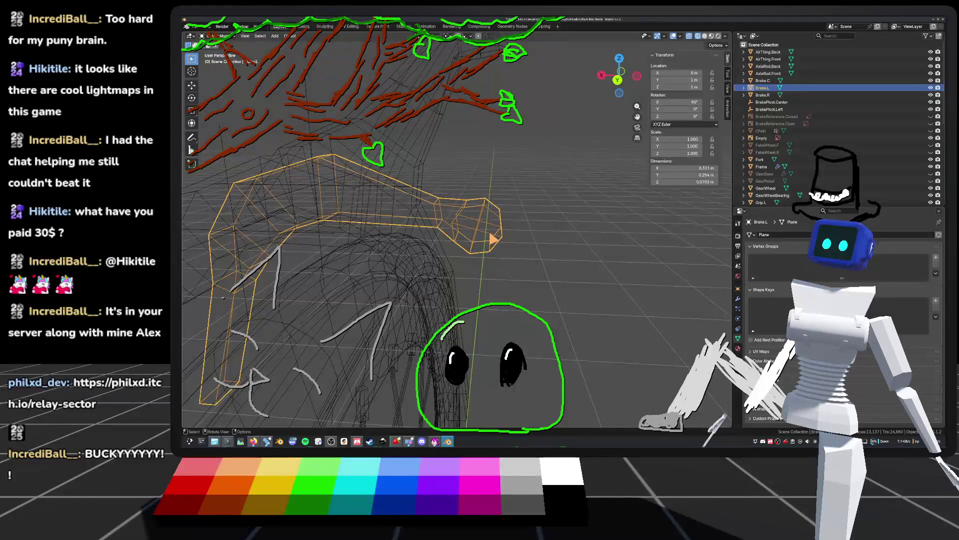
pyautogui.moveTo(491, 231); pyautogui.dragTo(503, 201, button='middle')
pyautogui.moveTo(428, 214); pyautogui.dragTo(422, 221, button='middle')
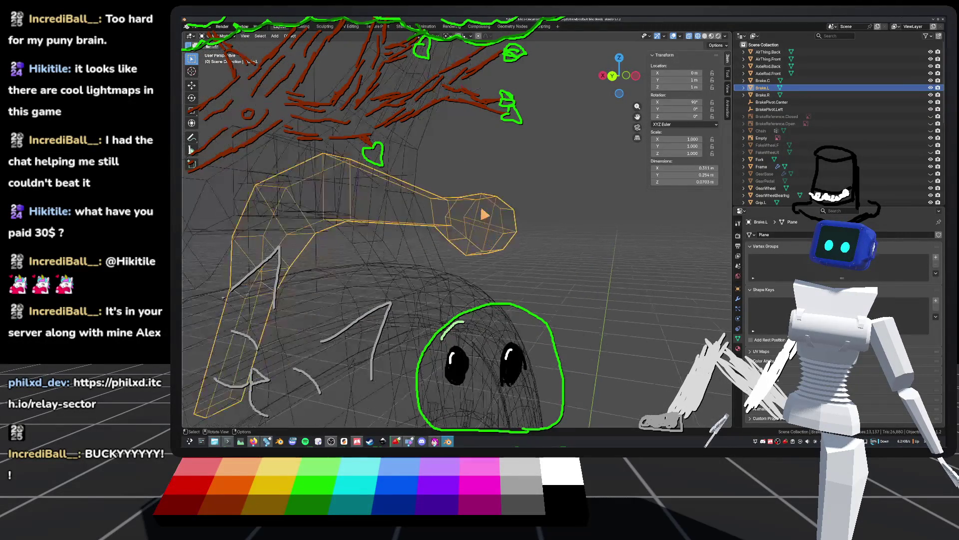
pyautogui.moveTo(461, 231)
pyautogui.mouseDown(button='middle')
pyautogui.moveTo(480, 218)
pyautogui.moveTo(480, 242)
pyautogui.moveTo(464, 240)
pyautogui.moveTo(489, 226)
pyautogui.moveTo(400, 223)
pyautogui.moveTo(505, 225)
pyautogui.mouseUp(button='middle')
pyautogui.click(704, 36)
pyautogui.press('Tab')
pyautogui.moveTo(549, 160)
pyautogui.mouseDown(button='middle')
pyautogui.moveTo(520, 197)
pyautogui.moveTo(520, 166)
pyautogui.moveTo(520, 246)
pyautogui.moveTo(497, 245)
pyautogui.mouseUp(button='middle')
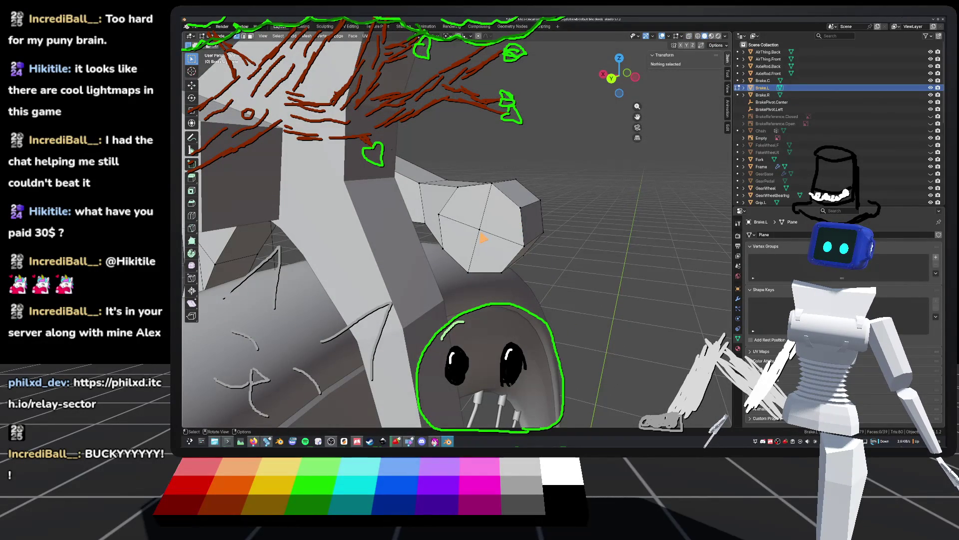
# Dissolve the round end's centre vertex into one octagonal face and inset that face
pyautogui.click(480, 235)
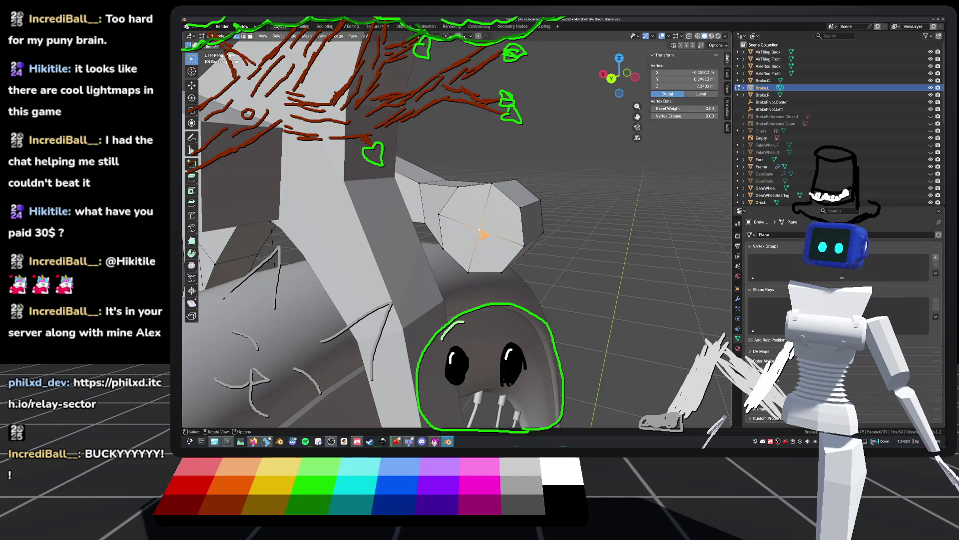
pyautogui.rightClick(480, 234)
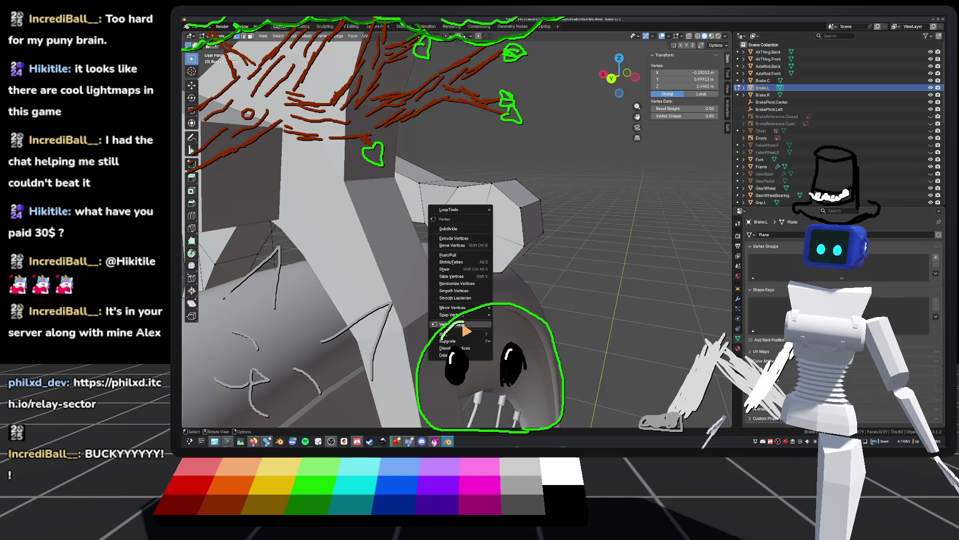
pyautogui.click(448, 348)
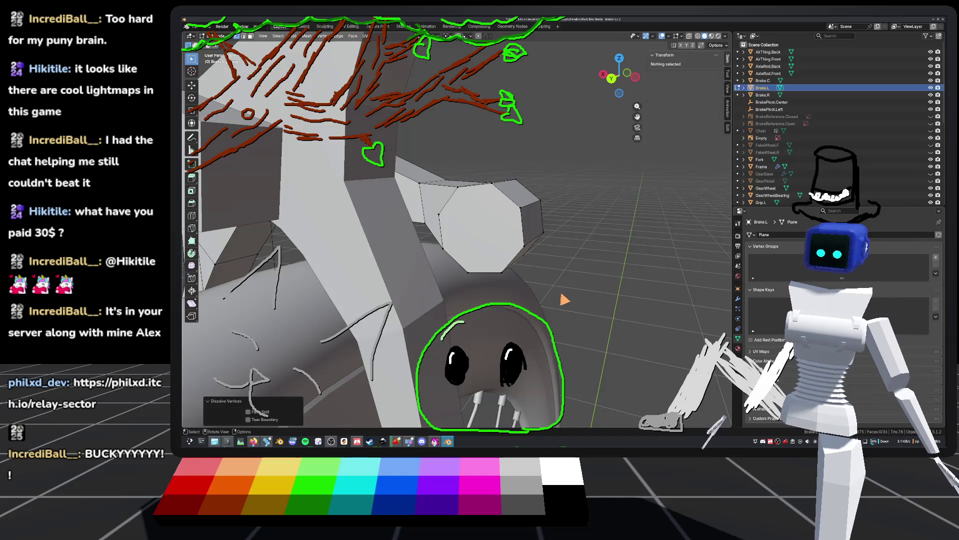
pyautogui.click(480, 229)
pyautogui.rightClick(464, 237)
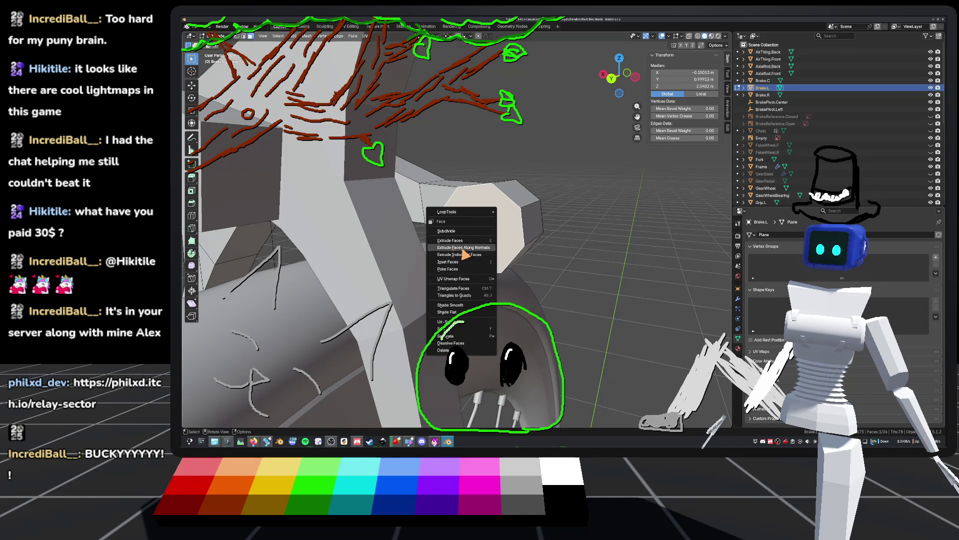
pyautogui.click(450, 262)
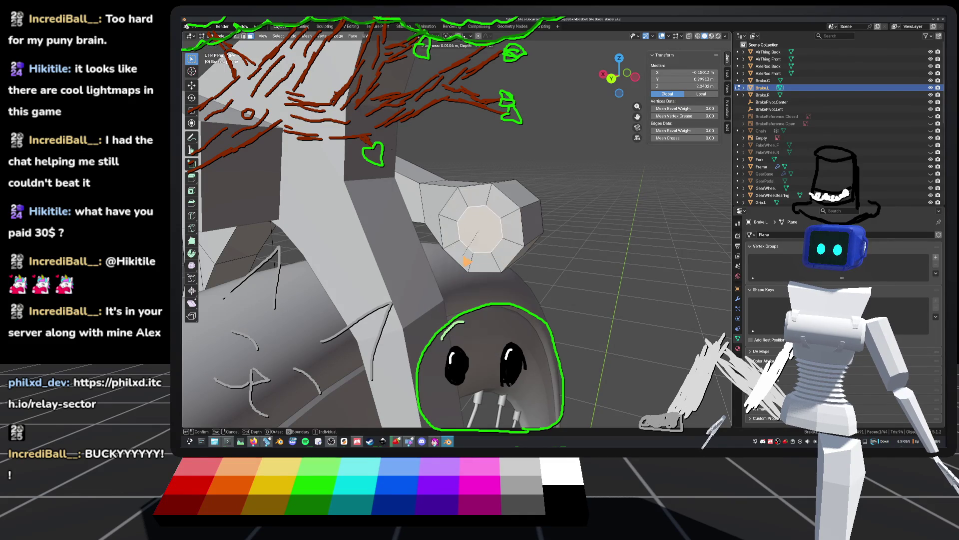
pyautogui.click(461, 263)
pyautogui.moveTo(460, 263)
pyautogui.mouseDown(button='middle')
pyautogui.moveTo(546, 227)
pyautogui.moveTo(456, 259)
pyautogui.moveTo(488, 261)
pyautogui.moveTo(467, 251)
pyautogui.moveTo(554, 259)
pyautogui.moveTo(539, 215)
pyautogui.moveTo(496, 267)
pyautogui.moveTo(435, 261)
pyautogui.moveTo(516, 284)
pyautogui.moveTo(515, 257)
pyautogui.moveTo(499, 250)
pyautogui.moveTo(513, 263)
pyautogui.mouseUp(button='middle')
# Extrude the inset face outward, deselect, save default_bike.blend and return to Object Mode
pyautogui.press('e')
pyautogui.click(515, 246)
pyautogui.scroll(3, 497, 247)
pyautogui.scroll(3, 491, 242)
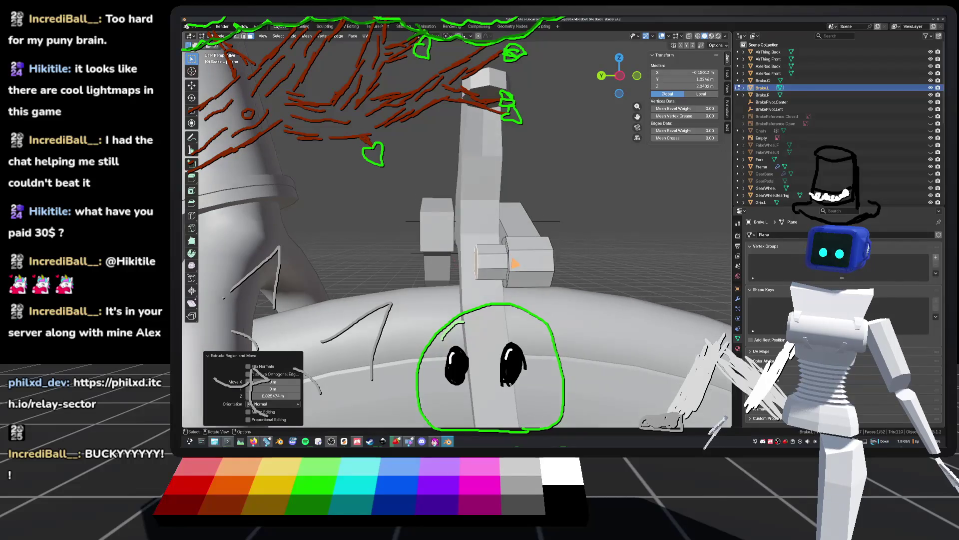
pyautogui.scroll(2, 515, 264)
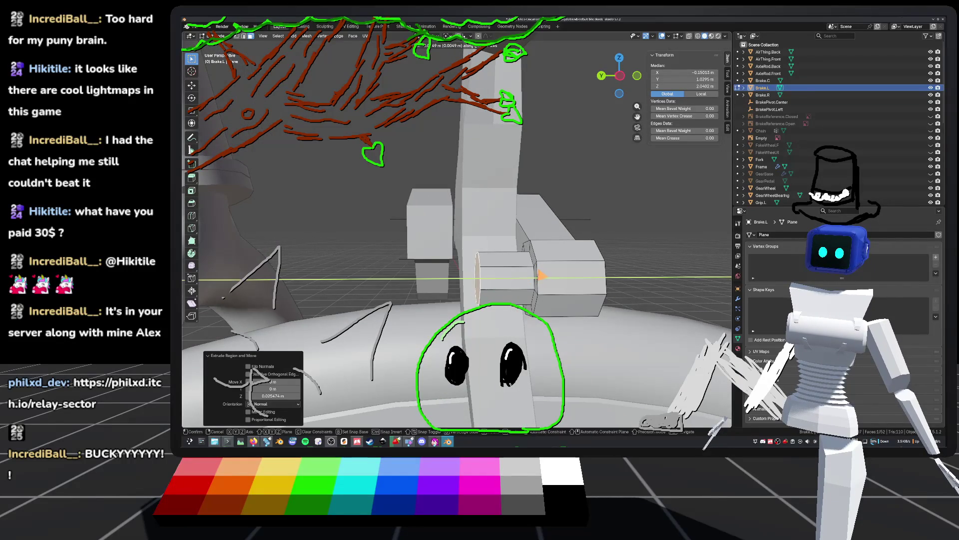
pyautogui.click(542, 275)
pyautogui.moveTo(542, 275)
pyautogui.mouseDown(button='middle')
pyautogui.moveTo(610, 247)
pyautogui.moveTo(572, 287)
pyautogui.moveTo(492, 268)
pyautogui.moveTo(493, 278)
pyautogui.moveTo(492, 212)
pyautogui.moveTo(528, 284)
pyautogui.moveTo(554, 267)
pyautogui.moveTo(561, 218)
pyautogui.moveTo(562, 261)
pyautogui.moveTo(553, 206)
pyautogui.moveTo(608, 201)
pyautogui.moveTo(569, 223)
pyautogui.mouseUp(button='middle')
pyautogui.click(610, 247)
pyautogui.hotkey('ctrl', 's')
pyautogui.press('Tab')
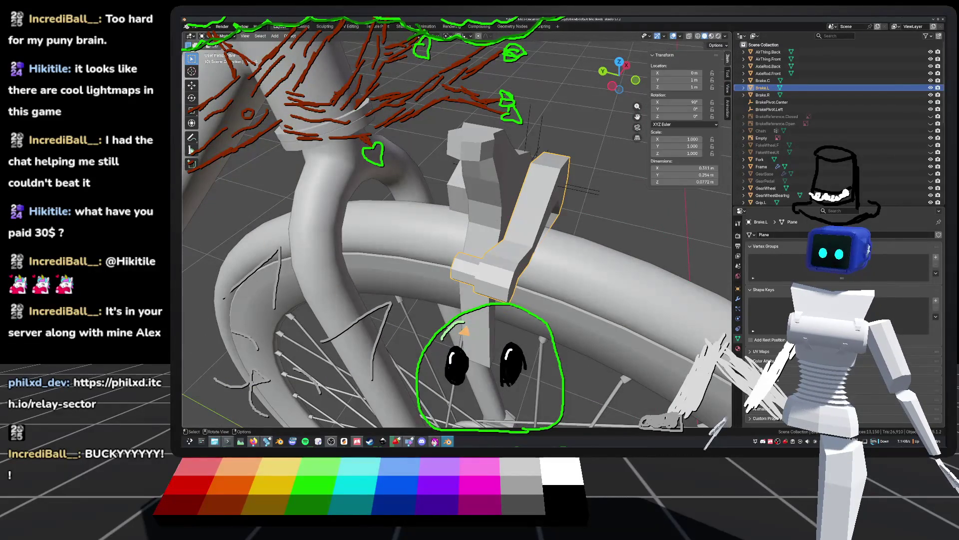
pyautogui.click(253, 441)
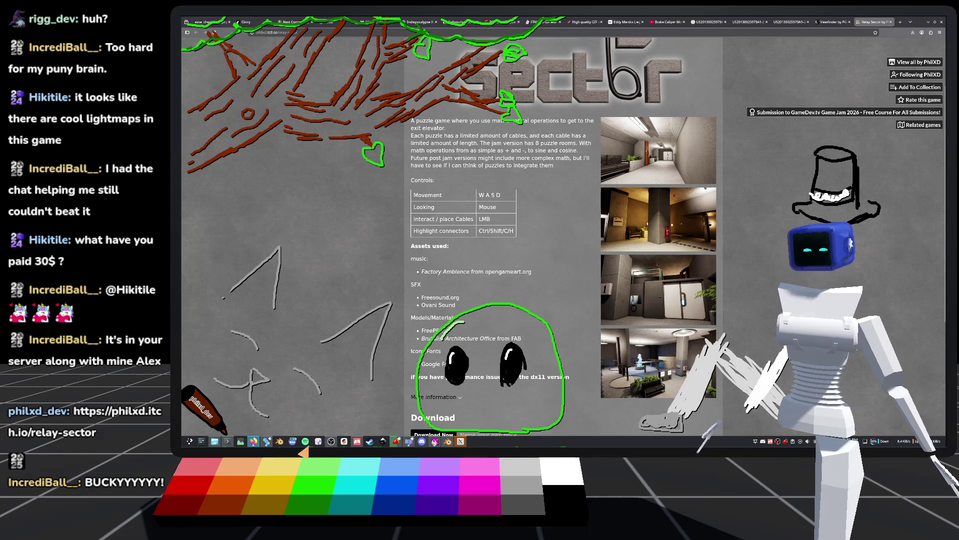
pyautogui.click(448, 441)
pyautogui.moveTo(575, 350)
pyautogui.mouseDown(button='middle')
pyautogui.moveTo(639, 327)
pyautogui.moveTo(534, 289)
pyautogui.moveTo(530, 275)
pyautogui.mouseUp(button='middle')
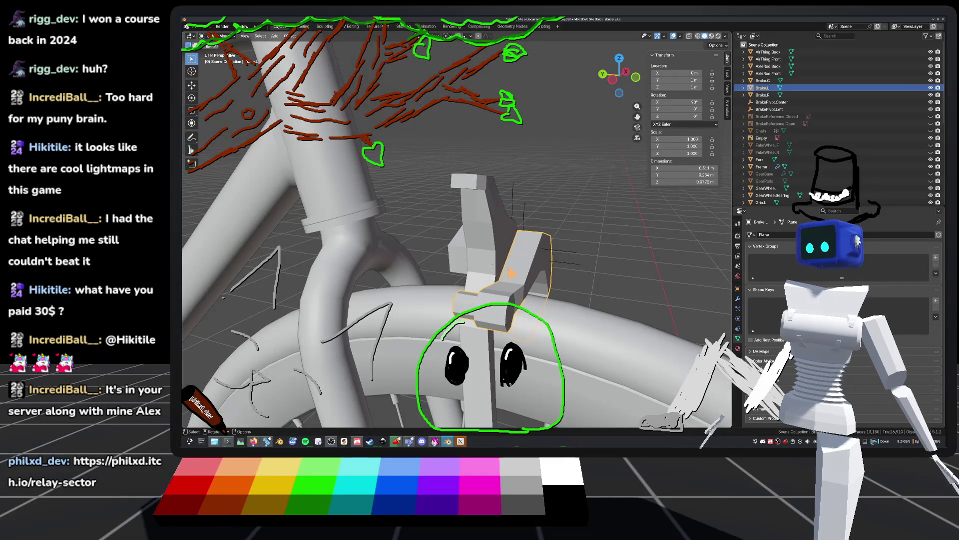
# Orbit out to the fork and wheel, save default_bike.blend, and switch to wireframe shading
pyautogui.moveTo(563, 283)
pyautogui.mouseDown(button='middle')
pyautogui.moveTo(578, 272)
pyautogui.moveTo(578, 294)
pyautogui.moveTo(562, 302)
pyautogui.moveTo(512, 293)
pyautogui.moveTo(548, 289)
pyautogui.mouseUp(button='middle')
pyautogui.scroll(3, 562, 303)
pyautogui.hotkey('ctrl', 's')
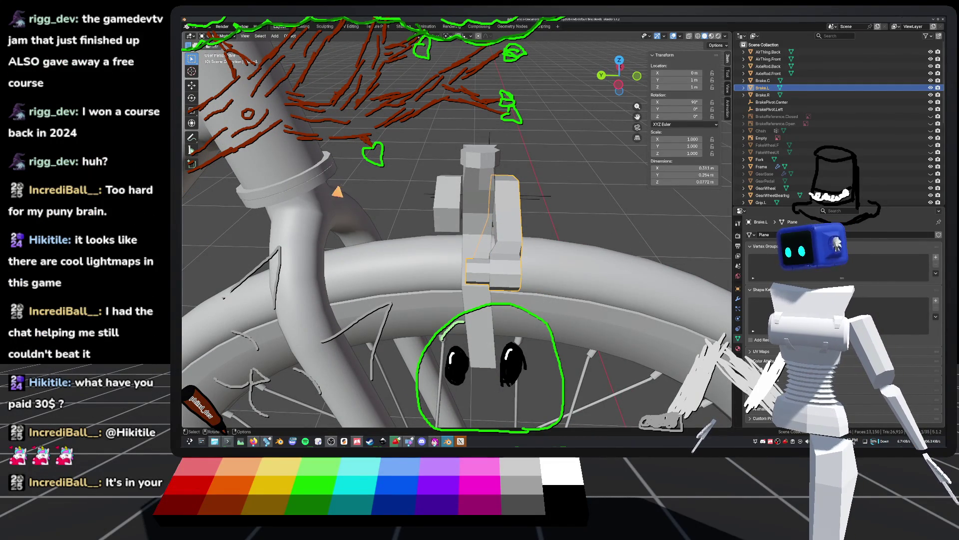
pyautogui.moveTo(571, 256)
pyautogui.mouseDown(button='middle')
pyautogui.moveTo(453, 256)
pyautogui.moveTo(466, 223)
pyautogui.moveTo(622, 223)
pyautogui.mouseUp(button='middle')
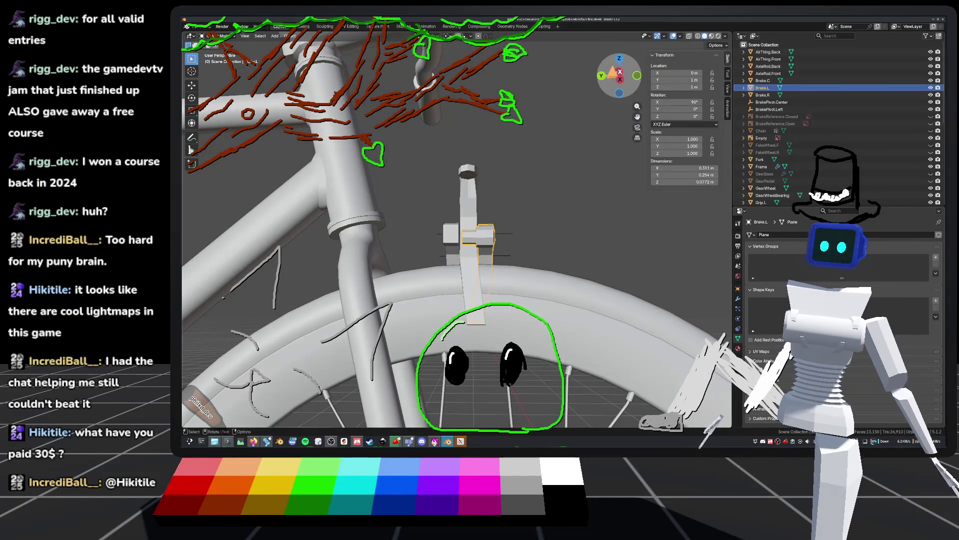
pyautogui.click(698, 36)
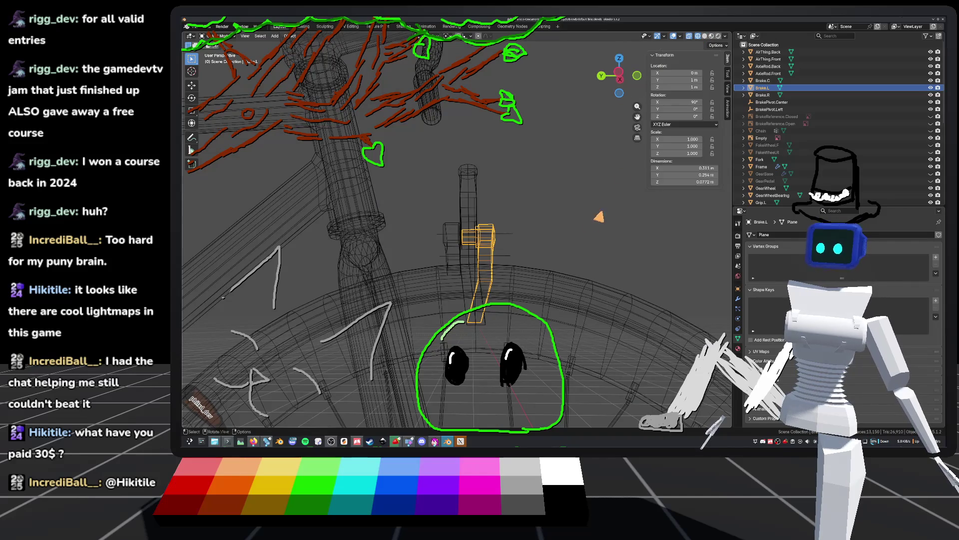
pyautogui.scroll(3, 602, 215)
# In Left view, enter and leave the brake's Edit Mode, then deselect the left brake
pyautogui.click(620, 71)
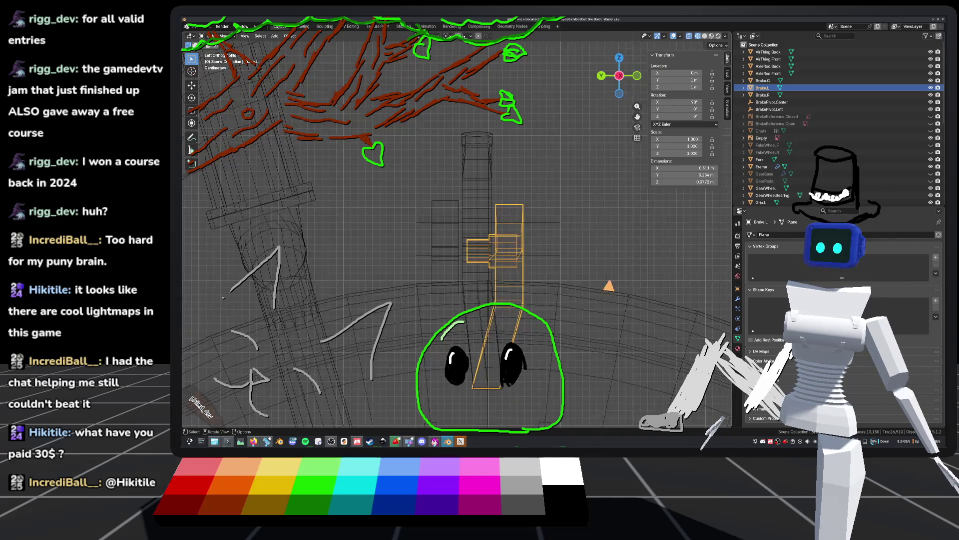
pyautogui.scroll(3, 575, 223)
pyautogui.press('Tab')
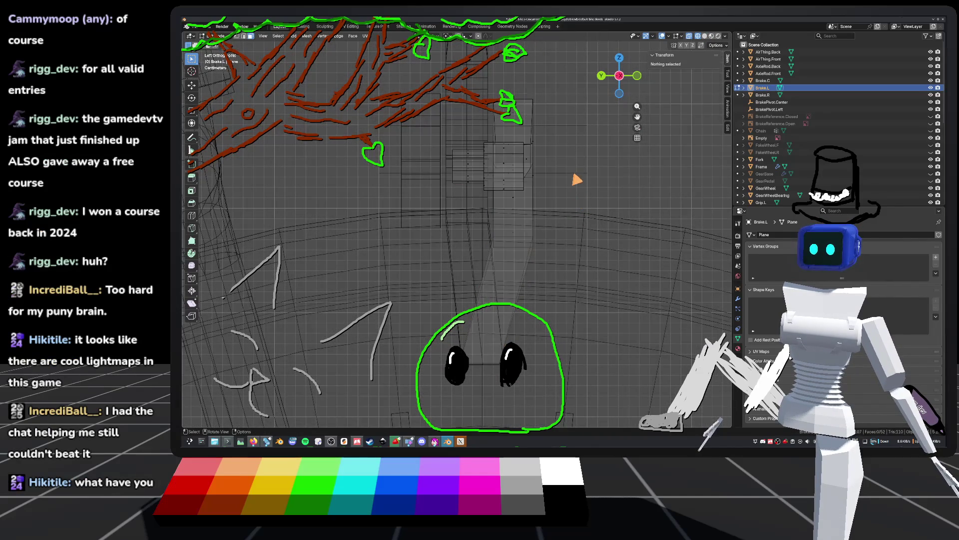
pyautogui.press('ctrl')
pyautogui.moveTo(569, 174)
pyautogui.keyDown('shift'); pyautogui.mouseDown(button='middle')
pyautogui.moveTo(562, 234)
pyautogui.moveTo(479, 265)
pyautogui.moveTo(552, 224)
pyautogui.moveTo(542, 222)
pyautogui.moveTo(550, 166)
pyautogui.moveTo(546, 254)
pyautogui.moveTo(466, 219)
pyautogui.moveTo(465, 245)
pyautogui.moveTo(469, 208)
pyautogui.moveTo(466, 221)
pyautogui.mouseUp(button='middle'); pyautogui.keyUp('shift')
pyautogui.press('Tab')
pyautogui.click(553, 192)
# Switch to Front Orthographic and zoom and pan across the brake caliper reference photo
pyautogui.click(620, 76)
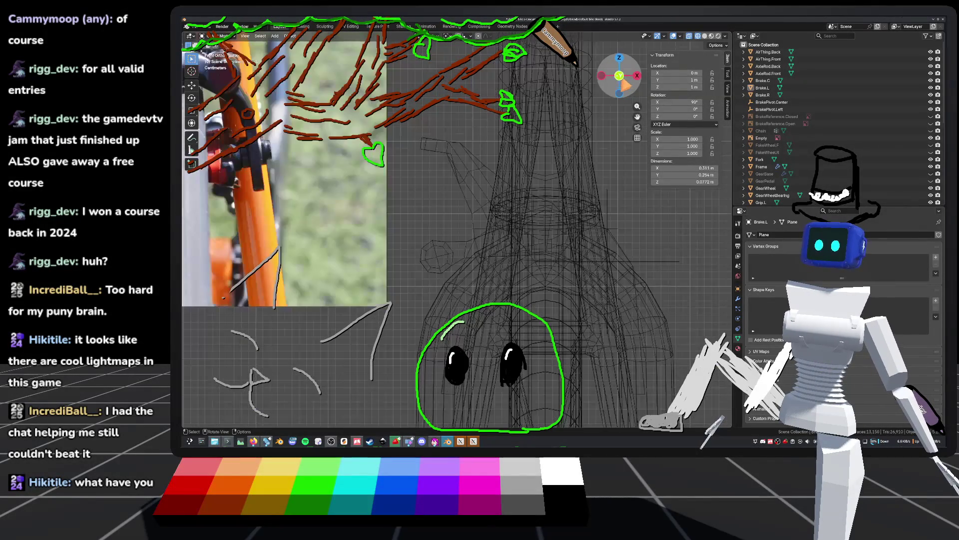
pyautogui.scroll(-3, 450, 225)
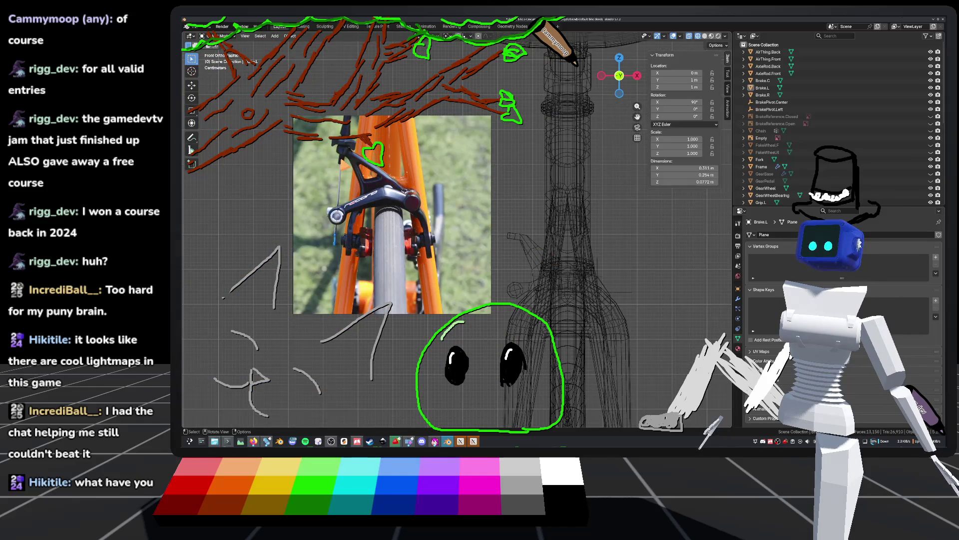
pyautogui.scroll(4, 549, 280)
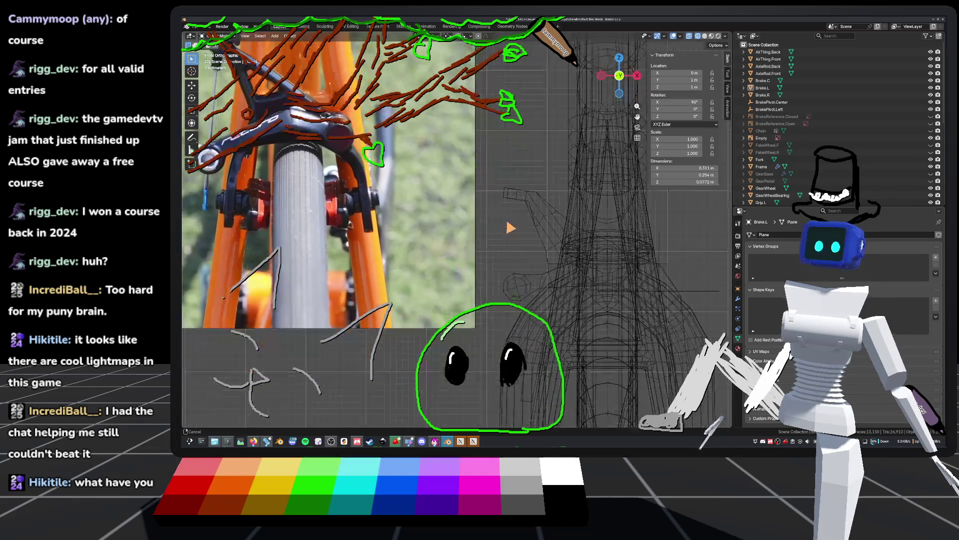
pyautogui.scroll(-2, 500, 225)
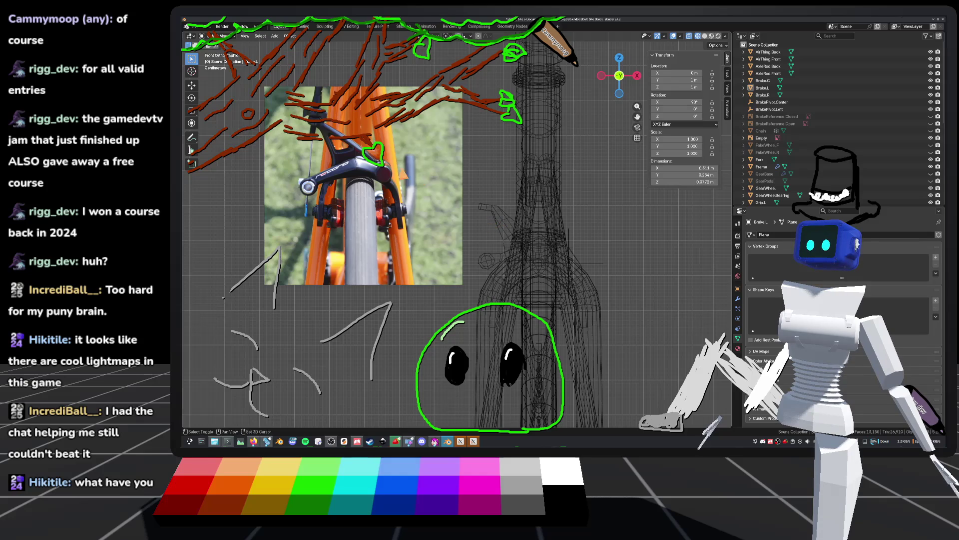
pyautogui.scroll(6, 405, 169)
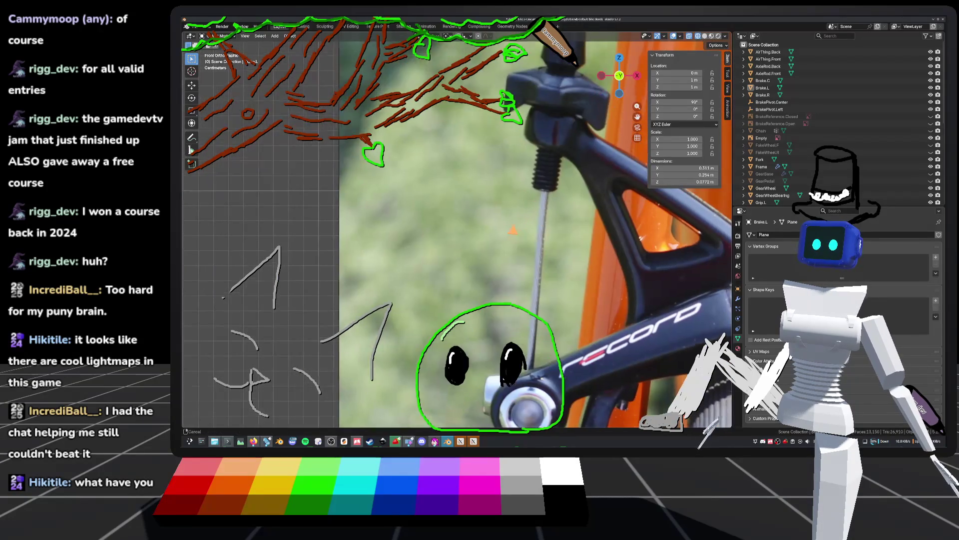
pyautogui.keyDown('shift'); pyautogui.moveTo(514, 229); pyautogui.dragTo(526, 167, button='middle'); pyautogui.keyUp('shift')
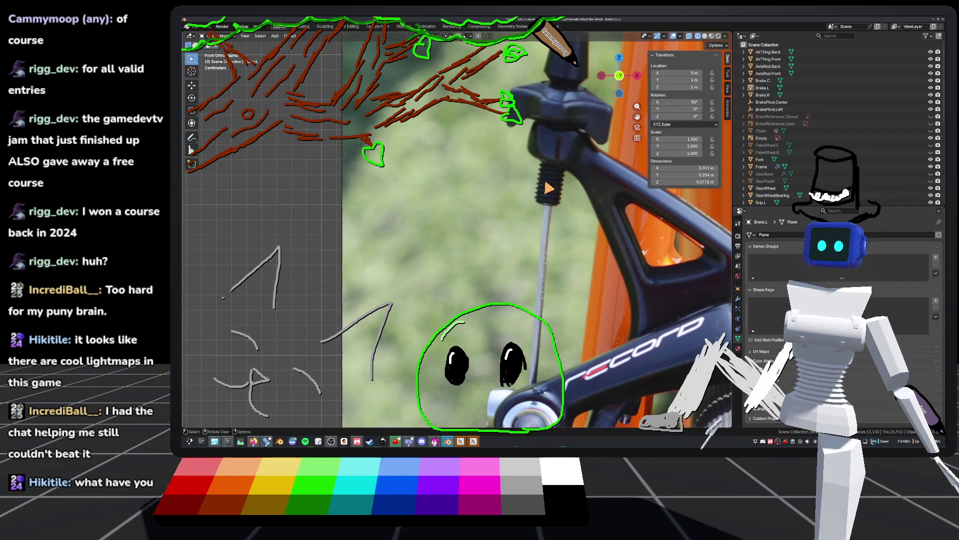
pyautogui.scroll(-5, 543, 195)
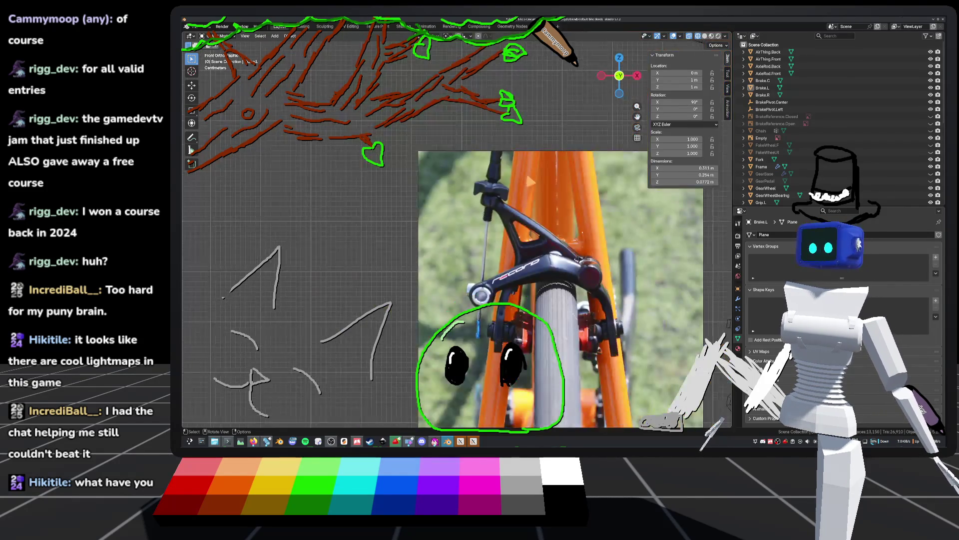
pyautogui.scroll(-2, 550, 185)
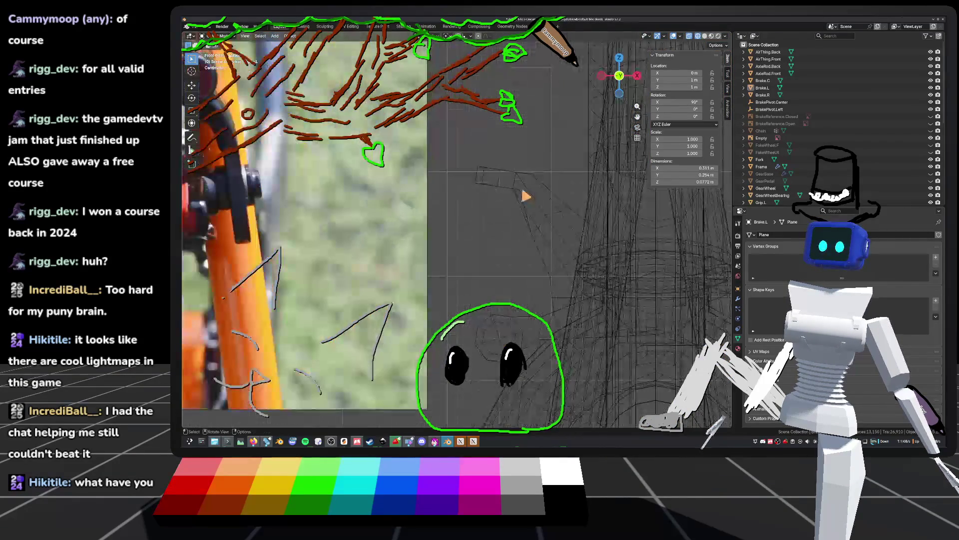
# Select Brake.R and enter Edit Mode on its mesh
pyautogui.click(493, 176)
pyautogui.scroll(-2, 520, 175)
pyautogui.press('Tab')
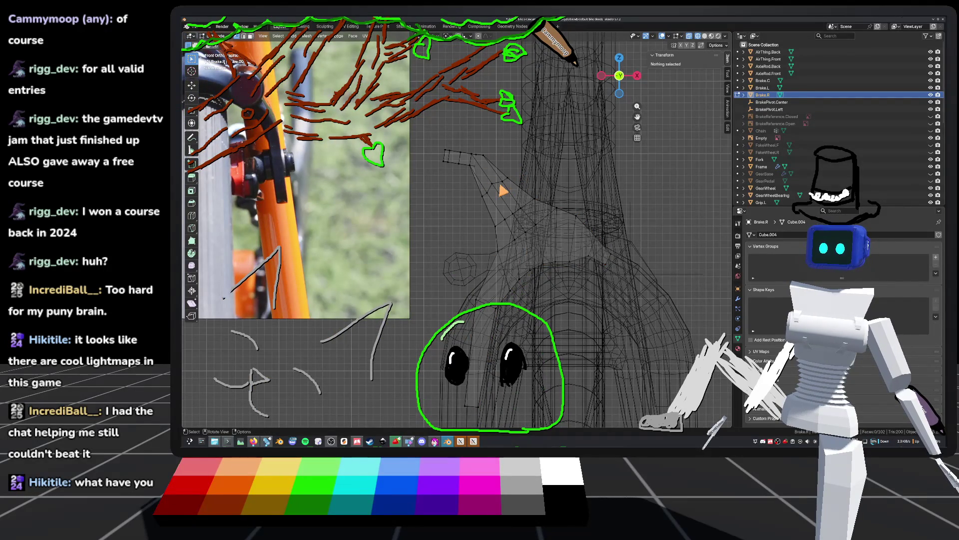
# Box-select the upper tip of Brake.R's arm and tilt it by rotating
pyautogui.moveTo(422, 138)
pyautogui.mouseDown()
pyautogui.moveTo(502, 201)
pyautogui.moveTo(496, 194)
pyautogui.moveTo(495, 209)
pyautogui.moveTo(511, 213)
pyautogui.mouseUp()
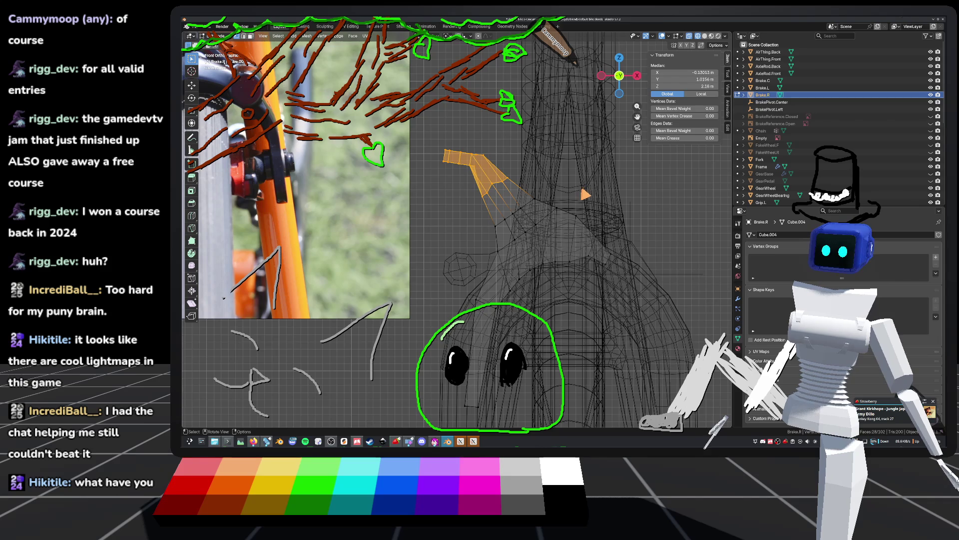
pyautogui.press('r')
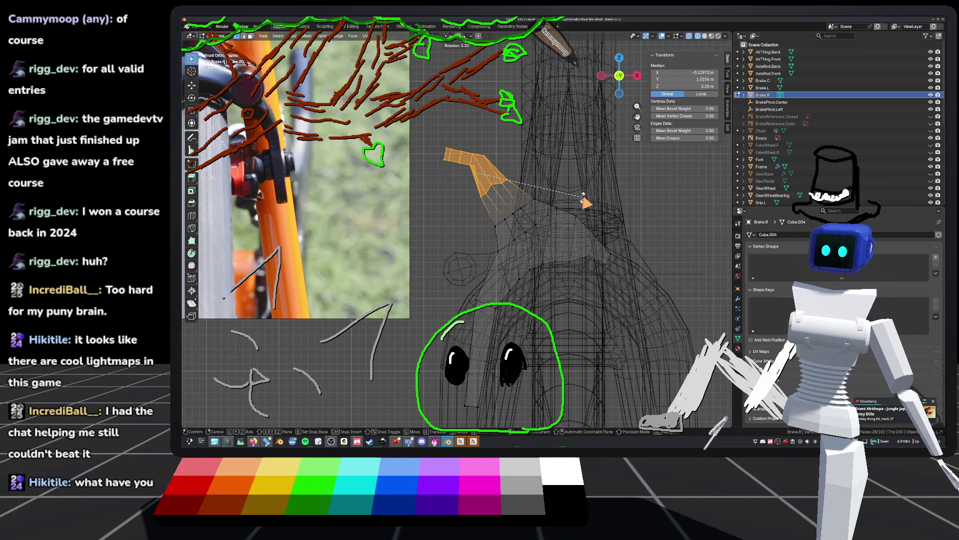
pyautogui.click(583, 195)
pyautogui.press('g')
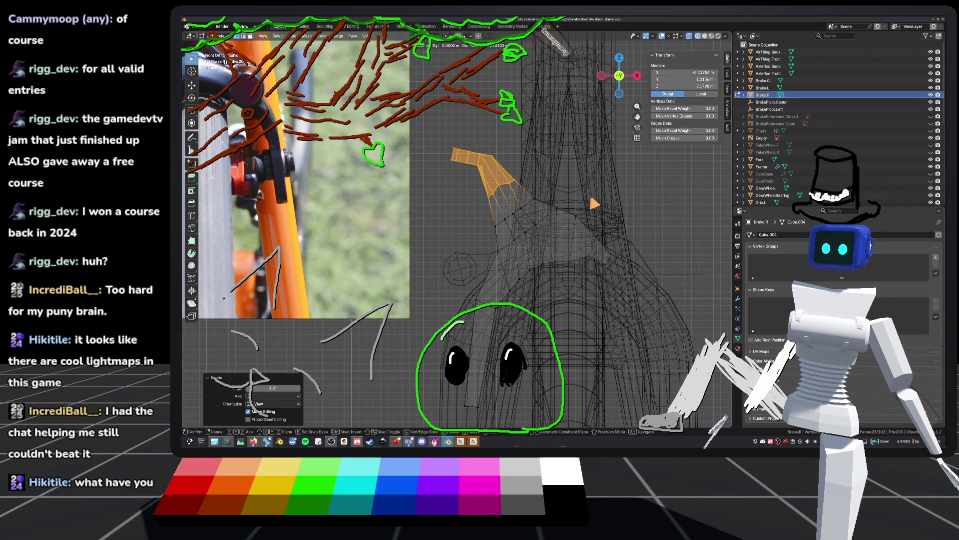
pyautogui.rightClick(490, 198)
pyautogui.press('r')
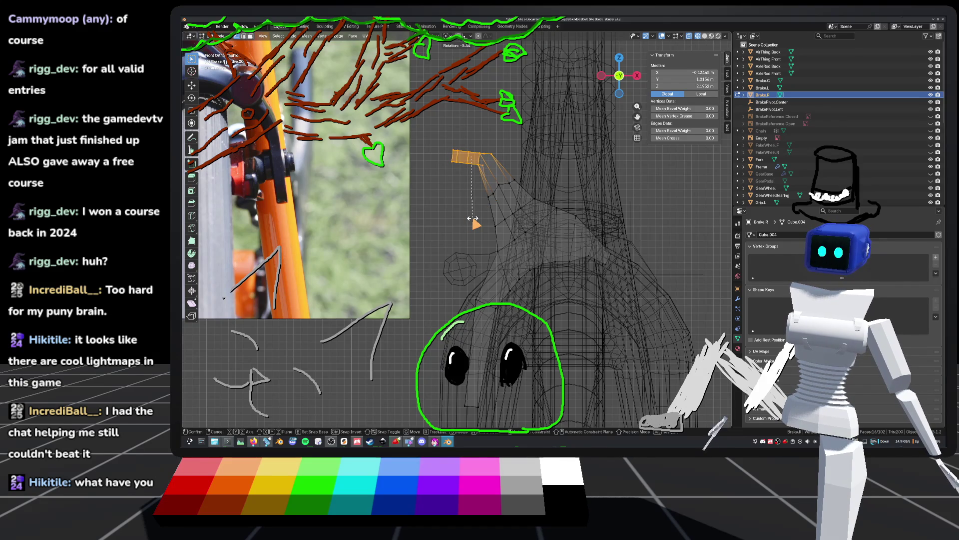
pyautogui.click(473, 219)
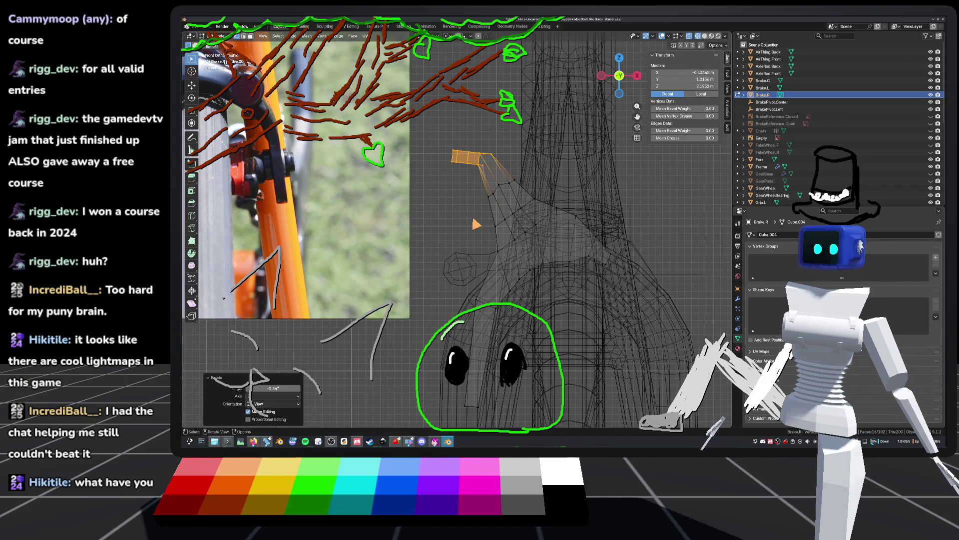
# Shift the tilted faces into place, deselect, and save default_bike.blend
pyautogui.press('g')
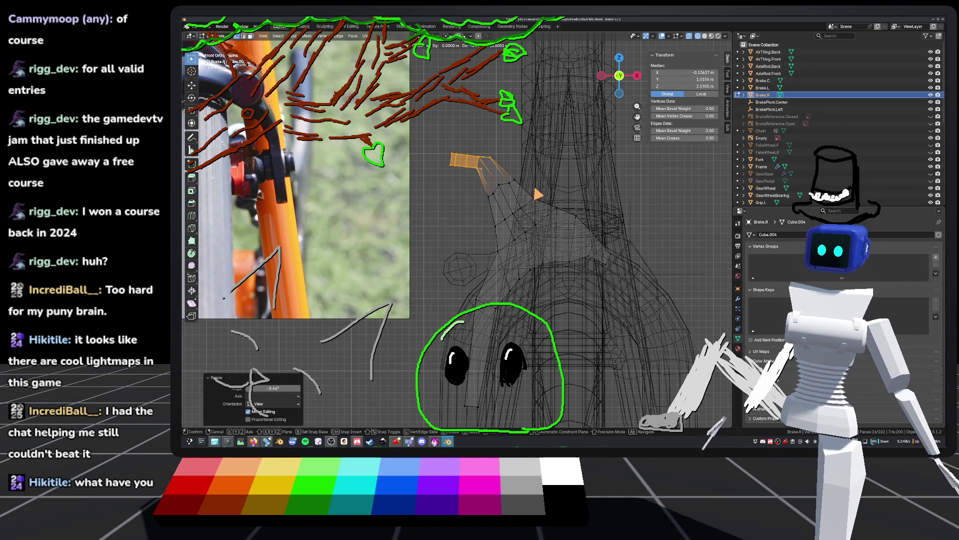
pyautogui.click(540, 193)
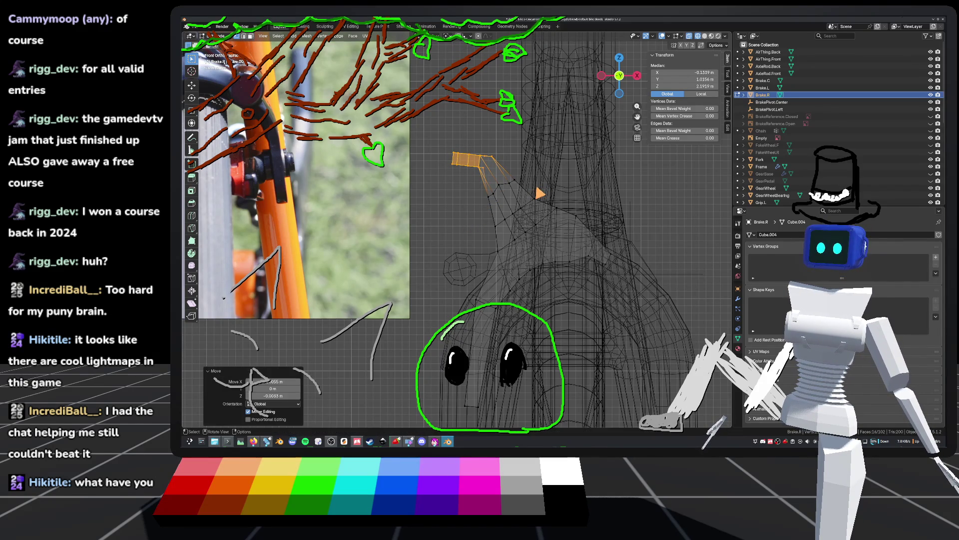
pyautogui.click(456, 217)
pyautogui.press('KP_Divide')
pyautogui.hotkey('ctrl', 's')
# Orbit around the brake, then box-select the top ring of the post in Edit Mode
pyautogui.press('Tab')
pyautogui.moveTo(518, 212)
pyautogui.mouseDown(button='middle')
pyautogui.moveTo(529, 215)
pyautogui.moveTo(503, 216)
pyautogui.moveTo(592, 220)
pyautogui.moveTo(580, 200)
pyautogui.moveTo(500, 247)
pyautogui.mouseUp(button='middle')
pyautogui.moveTo(600, 200)
pyautogui.mouseDown(button='middle')
pyautogui.moveTo(509, 193)
pyautogui.moveTo(488, 234)
pyautogui.moveTo(495, 230)
pyautogui.moveTo(483, 291)
pyautogui.mouseUp(button='middle')
pyautogui.moveTo(400, 319)
pyautogui.mouseDown(button='middle')
pyautogui.moveTo(439, 257)
pyautogui.moveTo(411, 300)
pyautogui.moveTo(521, 281)
pyautogui.moveTo(455, 300)
pyautogui.moveTo(408, 259)
pyautogui.moveTo(377, 274)
pyautogui.moveTo(475, 269)
pyautogui.moveTo(467, 257)
pyautogui.mouseUp(button='middle')
pyautogui.press('Tab')
pyautogui.moveTo(373, 165); pyautogui.dragTo(503, 208)
pyautogui.moveTo(504, 208)
pyautogui.mouseDown(button='middle')
pyautogui.moveTo(529, 235)
pyautogui.moveTo(525, 262)
pyautogui.moveTo(537, 245)
pyautogui.moveTo(530, 234)
pyautogui.moveTo(543, 272)
pyautogui.moveTo(525, 220)
pyautogui.moveTo(533, 233)
pyautogui.mouseUp(button='middle')
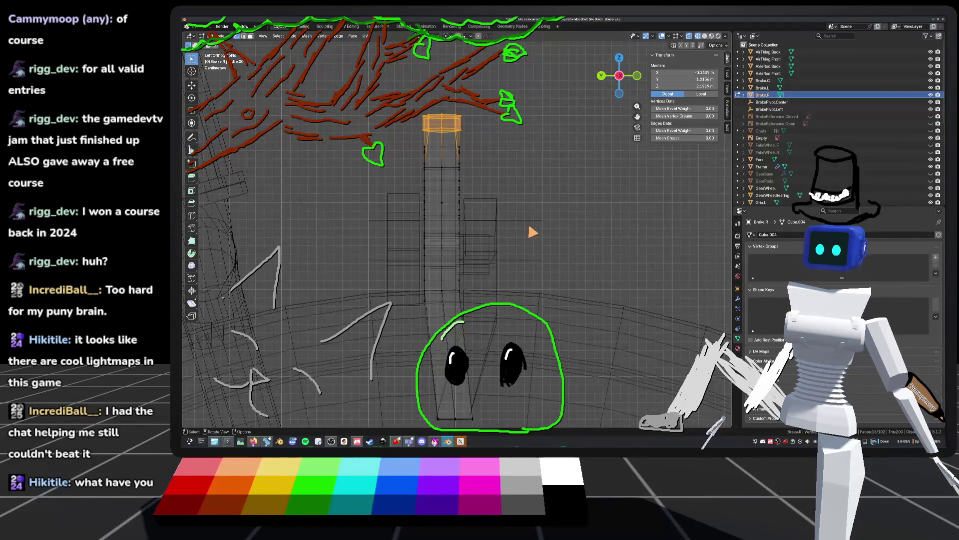
# Move the top ring slightly along the Y axis and deselect it
pyautogui.press('g')
pyautogui.press('y')
pyautogui.click(498, 176)
pyautogui.hotkey('alt', 'a')
pyautogui.scroll(-4, 550, 180)
# Save default_bike.blend, return to Object Mode, and deselect Brake.R
pyautogui.hotkey('ctrl', 's')
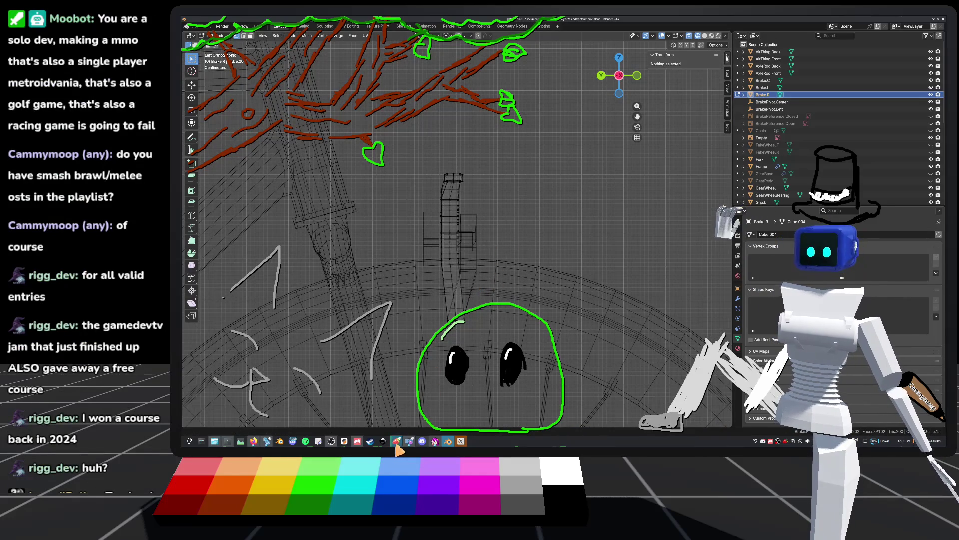
pyautogui.press('Tab')
pyautogui.hotkey('ctrl', 's')
pyautogui.scroll(3, 521, 272)
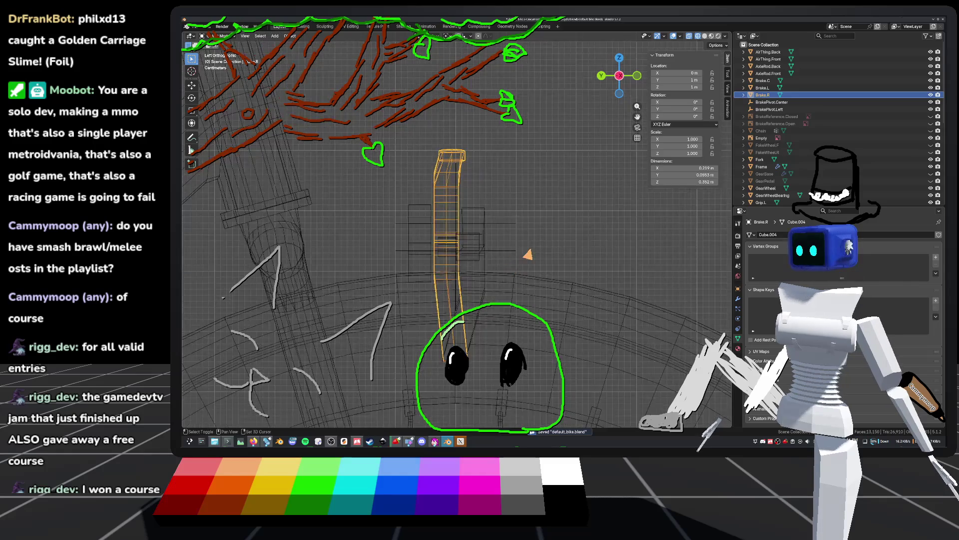
pyautogui.click(572, 306)
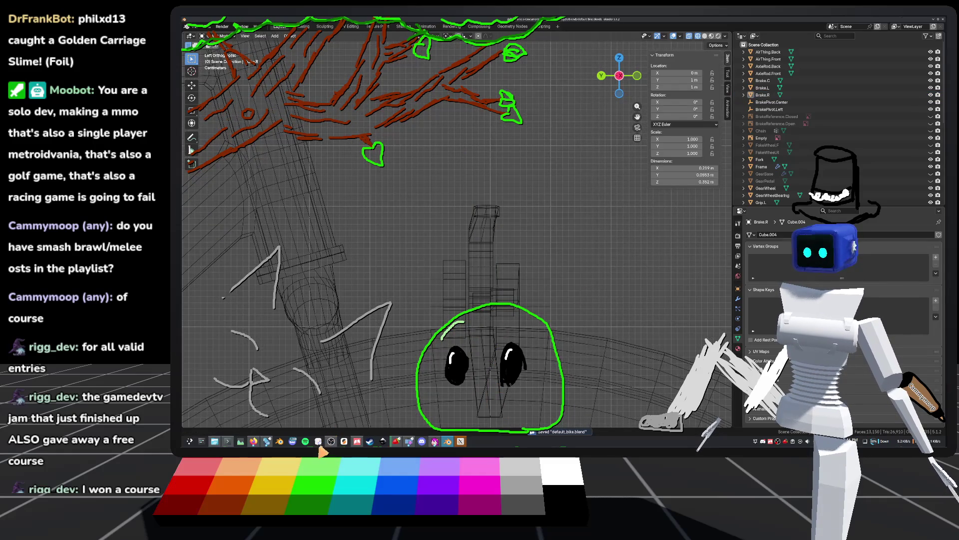
pyautogui.moveTo(331, 443)
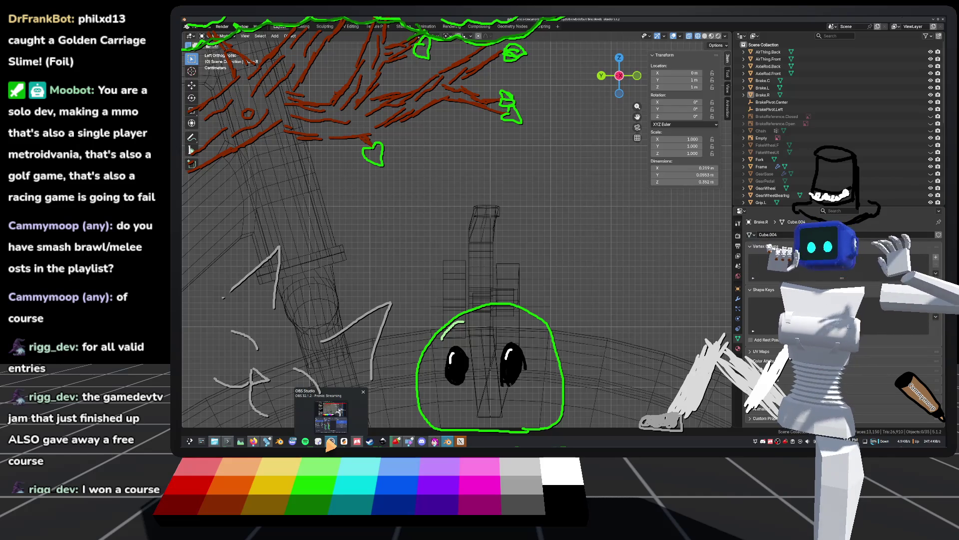
# Search 'zophar' in a new Firefox tab, browse Zophar's Domain, then close that tab
pyautogui.click(253, 441)
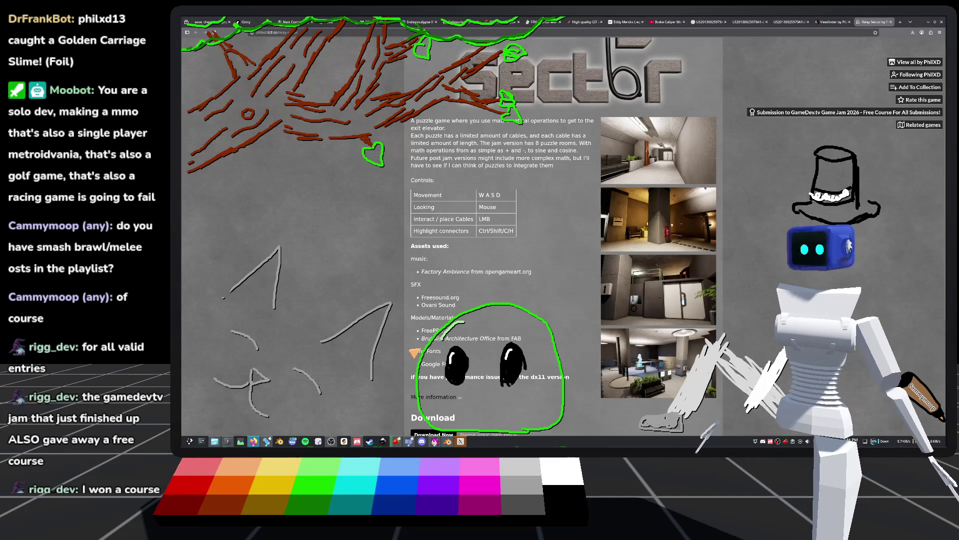
pyautogui.hotkey('ctrl', 't')
pyautogui.write('zophar')
pyautogui.press('Return')
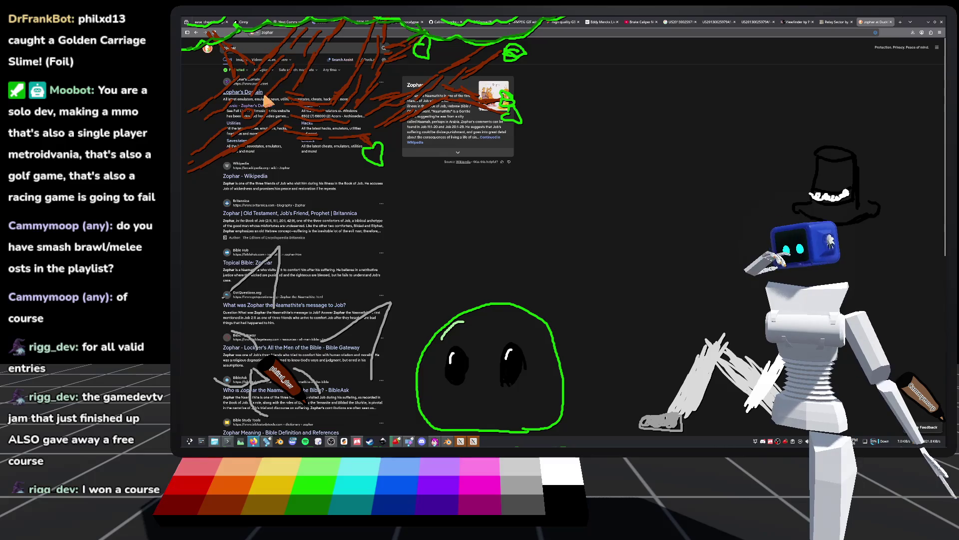
pyautogui.click(258, 105)
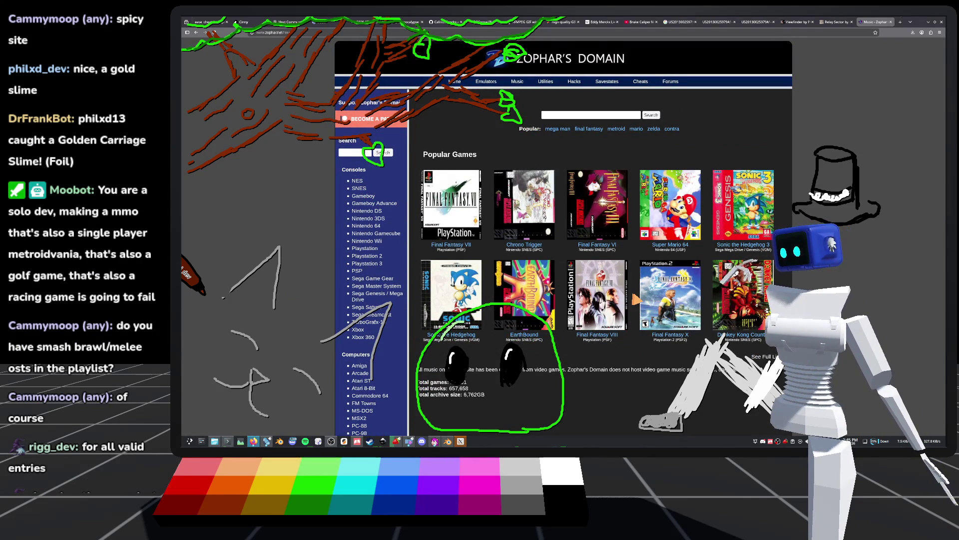
pyautogui.scroll(-2, 670, 210)
pyautogui.scroll(2, 669, 209)
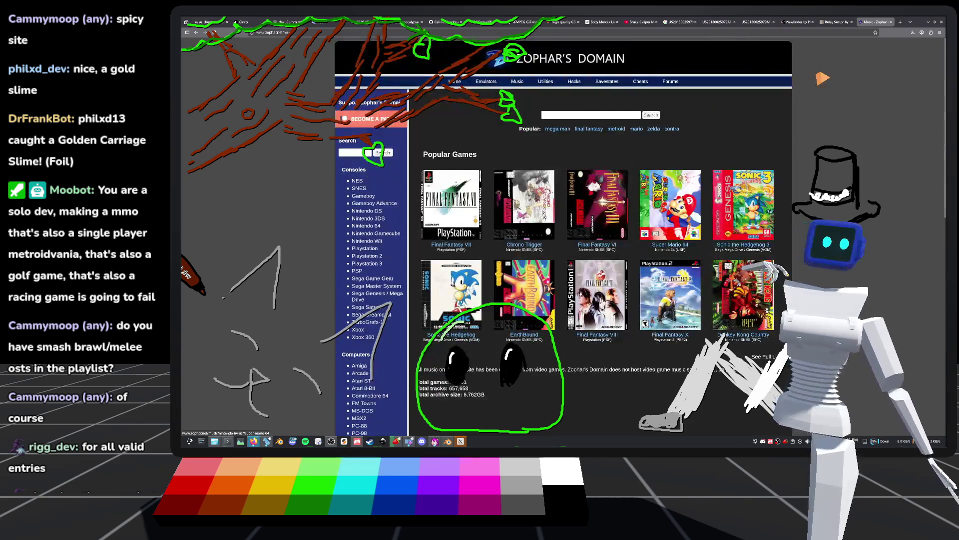
pyautogui.click(897, 24)
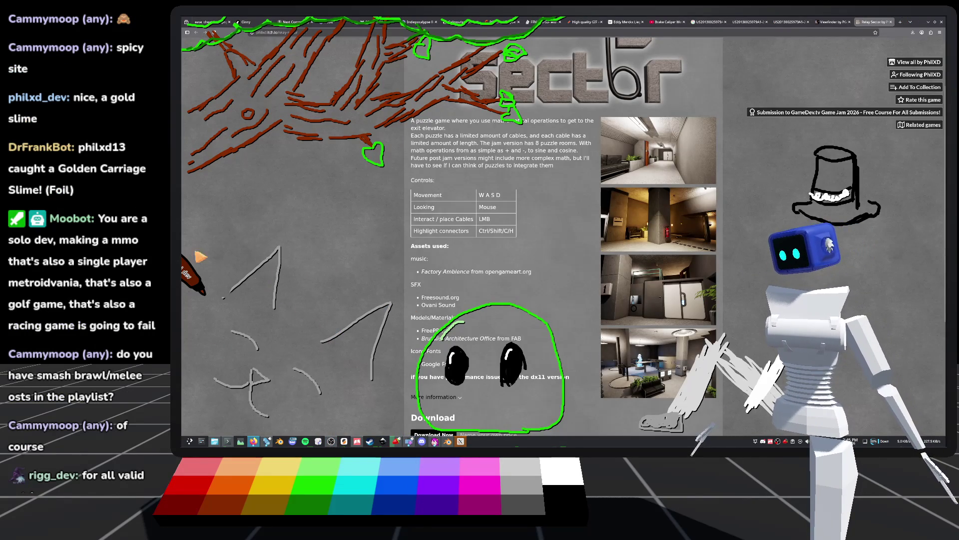
# Back in Blender, save the file and select the tall Brake.R object instead of Brake.L
pyautogui.click(449, 446)
pyautogui.moveTo(539, 300)
pyautogui.mouseDown(button='middle')
pyautogui.moveTo(536, 253)
pyautogui.moveTo(541, 289)
pyautogui.moveTo(559, 261)
pyautogui.moveTo(607, 240)
pyautogui.mouseUp(button='middle')
pyautogui.hotkey('ctrl', 's')
pyautogui.moveTo(592, 325); pyautogui.dragTo(496, 247, button='middle')
pyautogui.click(513, 224)
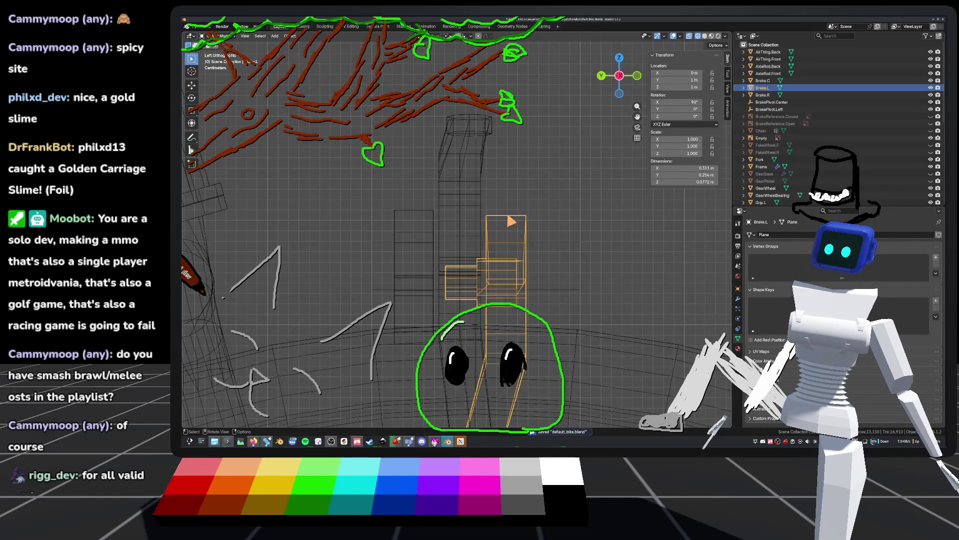
pyautogui.press('Tab')
pyautogui.scroll(-3, 565, 242)
pyautogui.press('Tab')
pyautogui.scroll(2, 556, 305)
pyautogui.click(477, 185)
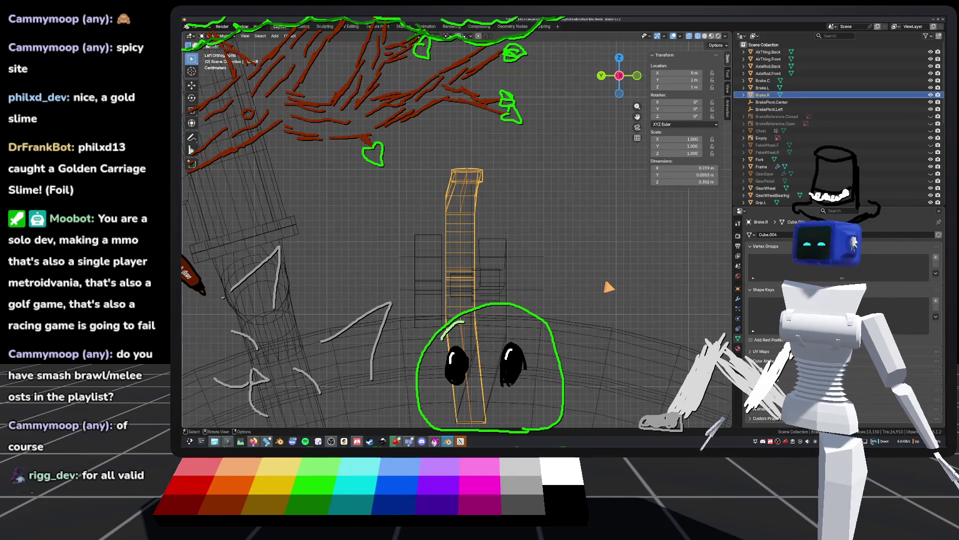
# In the left view, enter Edit Mode on Brake.R and box-select a band of post faces
pyautogui.moveTo(559, 239)
pyautogui.keyDown('shift'); pyautogui.mouseDown(button='middle')
pyautogui.moveTo(594, 190)
pyautogui.moveTo(545, 174)
pyautogui.moveTo(492, 207)
pyautogui.moveTo(595, 88)
pyautogui.mouseUp(button='middle'); pyautogui.keyUp('shift')
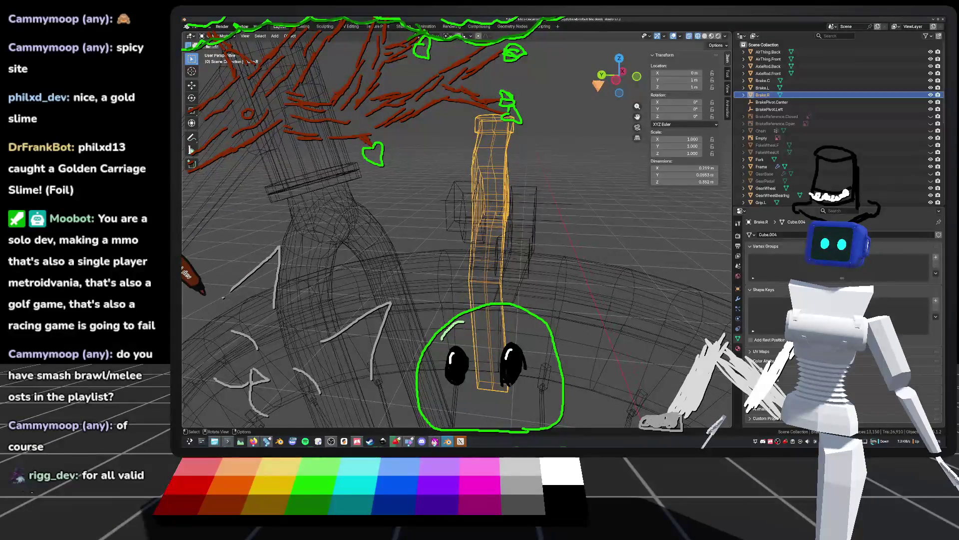
pyautogui.click(617, 80)
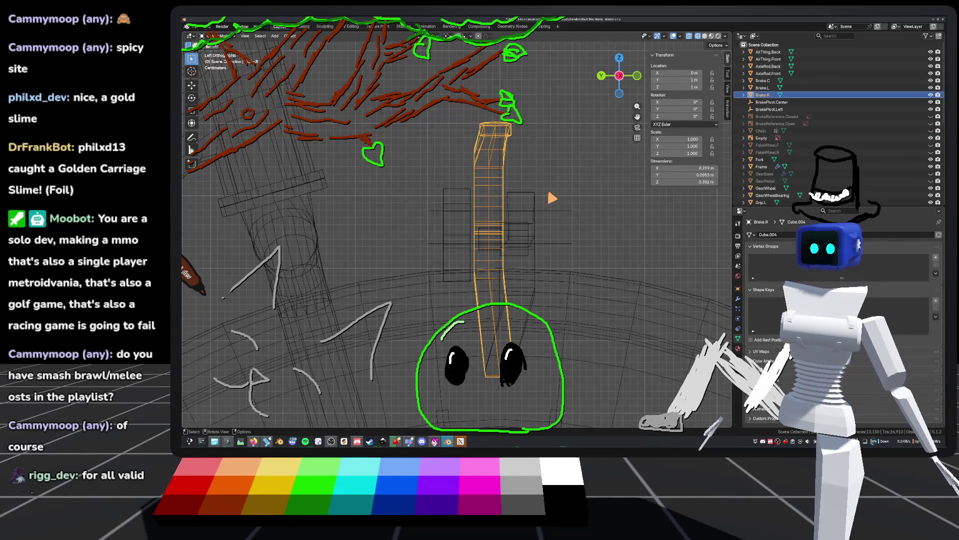
pyautogui.moveTo(566, 194)
pyautogui.keyDown('shift'); pyautogui.mouseDown(button='middle')
pyautogui.moveTo(582, 225)
pyautogui.moveTo(590, 175)
pyautogui.mouseUp(button='middle'); pyautogui.keyUp('shift')
pyautogui.scroll(3, 597, 173)
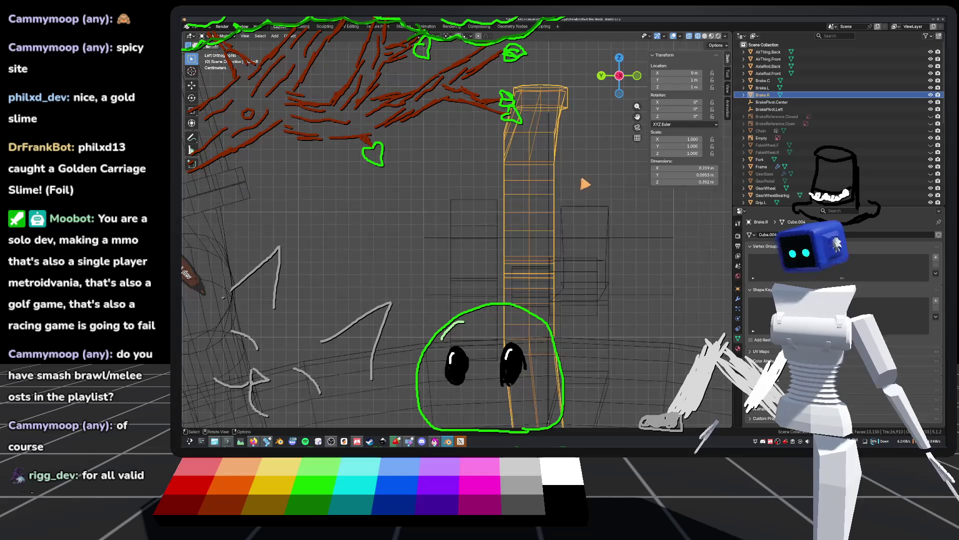
pyautogui.press('Tab')
pyautogui.moveTo(469, 120); pyautogui.dragTo(604, 177)
# Raise the selected band of faces along Z, deselect, and return to Object Mode
pyautogui.moveTo(596, 136)
pyautogui.keyDown('shift'); pyautogui.mouseDown(button='middle')
pyautogui.moveTo(580, 175)
pyautogui.moveTo(494, 188)
pyautogui.moveTo(590, 201)
pyautogui.mouseUp(button='middle'); pyautogui.keyUp('shift')
pyautogui.click(617, 71)
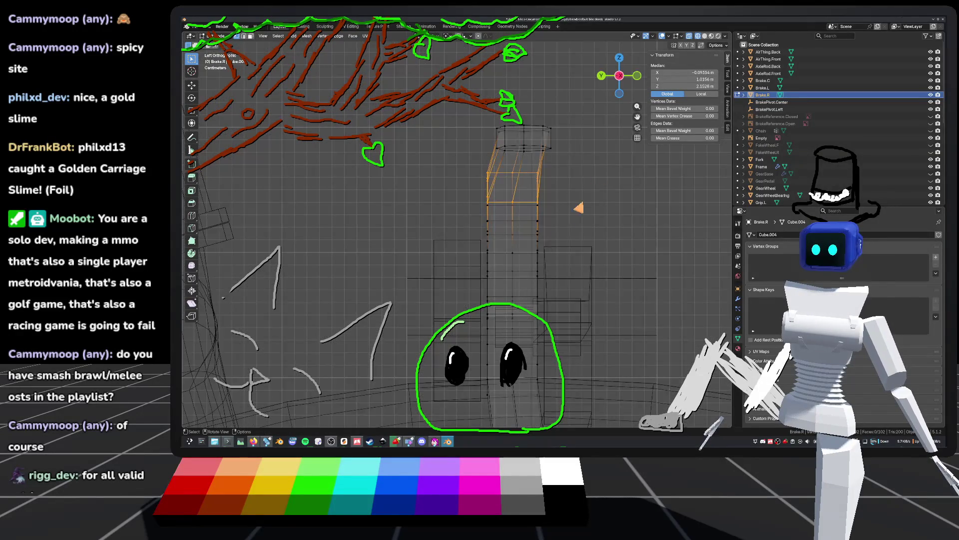
pyautogui.press('g')
pyautogui.press('z')
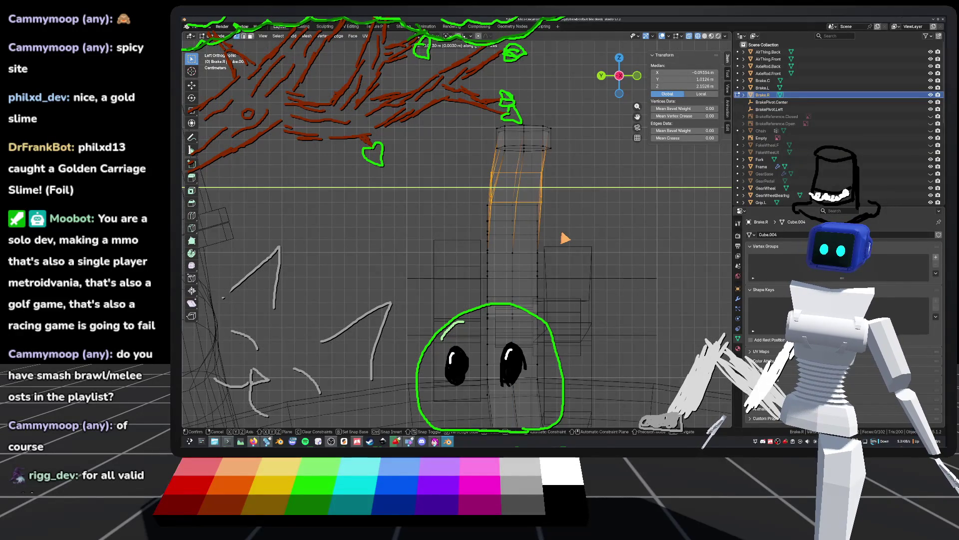
pyautogui.press('Return')
pyautogui.click(585, 211)
pyautogui.scroll(-5, 585, 220)
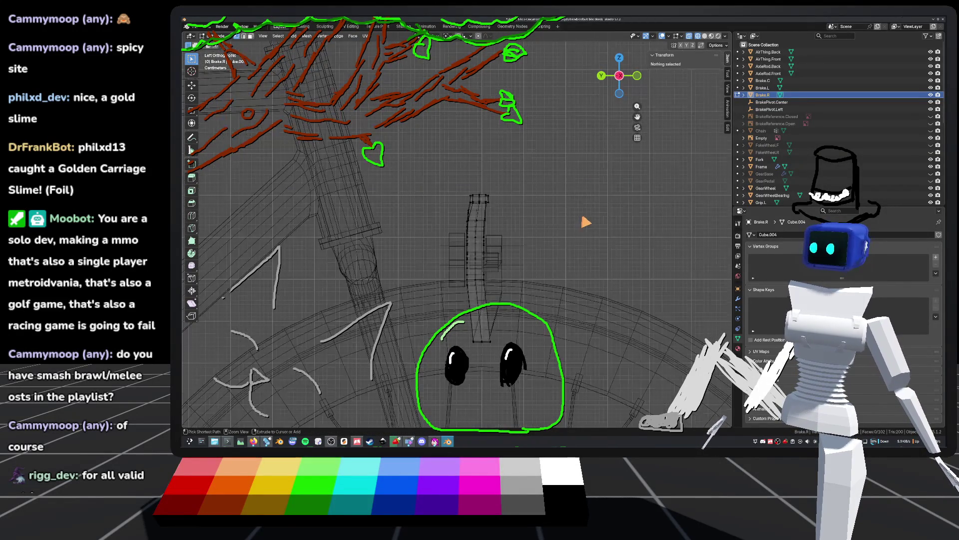
pyautogui.moveTo(586, 221)
pyautogui.mouseDown(button='middle')
pyautogui.moveTo(471, 229)
pyautogui.moveTo(381, 197)
pyautogui.moveTo(447, 256)
pyautogui.moveTo(458, 218)
pyautogui.moveTo(454, 247)
pyautogui.moveTo(471, 274)
pyautogui.moveTo(561, 250)
pyautogui.moveTo(602, 177)
pyautogui.moveTo(570, 228)
pyautogui.mouseUp(button='middle')
pyautogui.press('Tab')
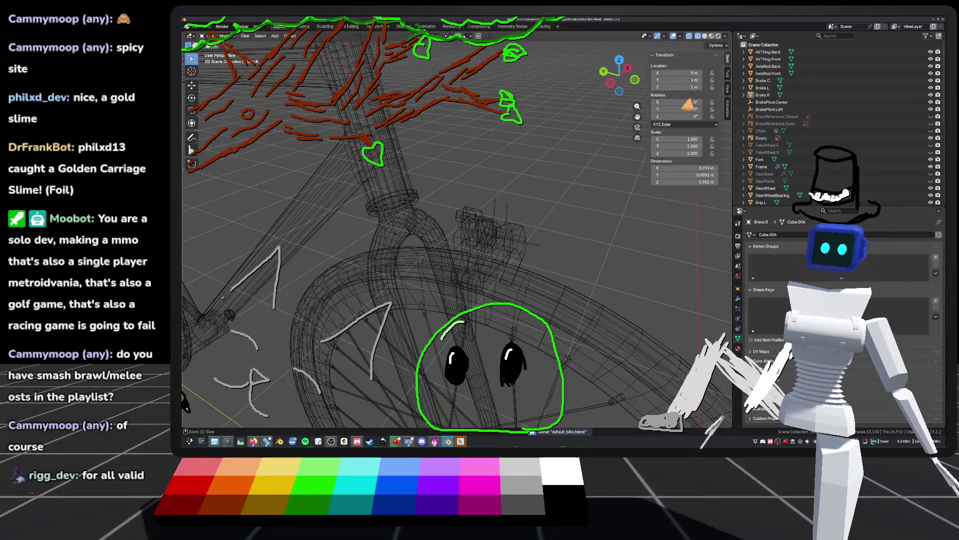
# Switch to Solid shading, inspect a vertex on the post, and save default_bike.blend
pyautogui.click(705, 36)
pyautogui.moveTo(379, 230)
pyautogui.mouseDown(button='middle')
pyautogui.moveTo(360, 200)
pyautogui.moveTo(339, 225)
pyautogui.moveTo(346, 249)
pyautogui.moveTo(441, 292)
pyautogui.moveTo(562, 298)
pyautogui.moveTo(591, 285)
pyautogui.moveTo(533, 287)
pyautogui.moveTo(550, 183)
pyautogui.moveTo(456, 272)
pyautogui.moveTo(535, 271)
pyautogui.moveTo(492, 240)
pyautogui.moveTo(527, 118)
pyautogui.moveTo(516, 238)
pyautogui.mouseUp(button='middle')
pyautogui.press('Tab')
pyautogui.click(481, 281)
pyautogui.scroll(3, 516, 129)
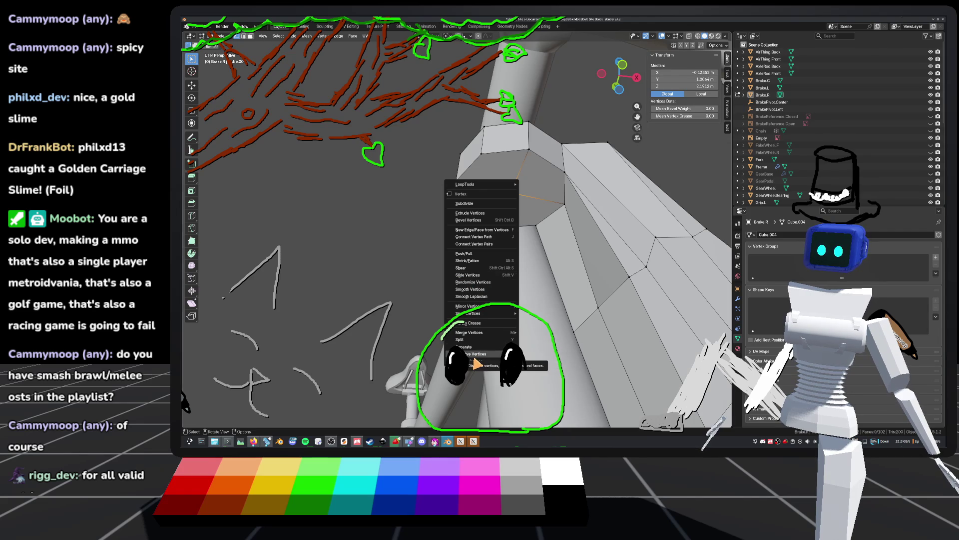
pyautogui.click(475, 354)
pyautogui.press('Tab')
pyautogui.moveTo(480, 350)
pyautogui.mouseDown(button='middle')
pyautogui.moveTo(537, 279)
pyautogui.moveTo(521, 222)
pyautogui.mouseUp(button='middle')
pyautogui.hotkey('ctrl', 's')
# Re-enter Edit Mode and select the post's hexagonal top face
pyautogui.press('Tab')
pyautogui.moveTo(677, 202)
pyautogui.mouseDown(button='middle')
pyautogui.moveTo(315, 272)
pyautogui.moveTo(419, 326)
pyautogui.mouseUp(button='middle')
pyautogui.moveTo(483, 216); pyautogui.dragTo(467, 222, button='middle')
pyautogui.click(468, 222)
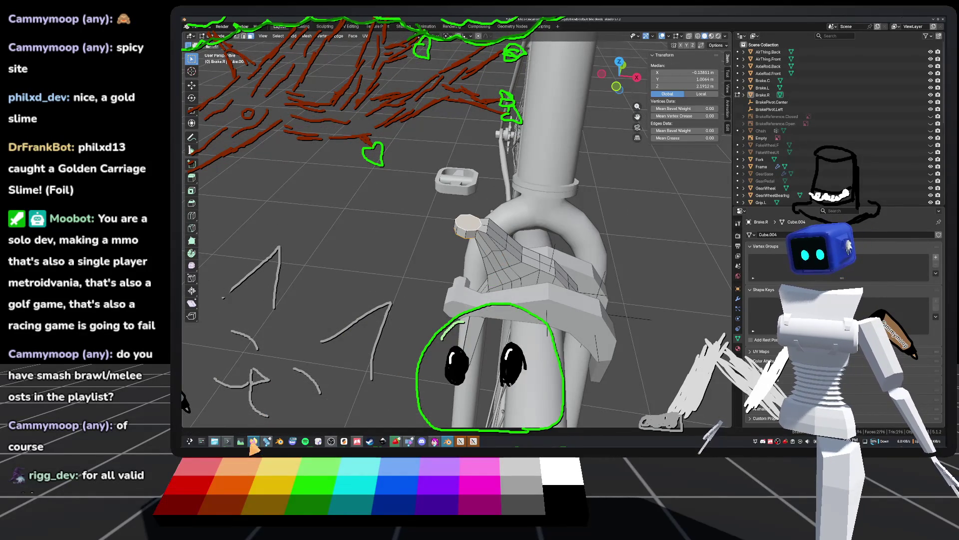
pyautogui.click(618, 88)
pyautogui.scroll(-4, 557, 186)
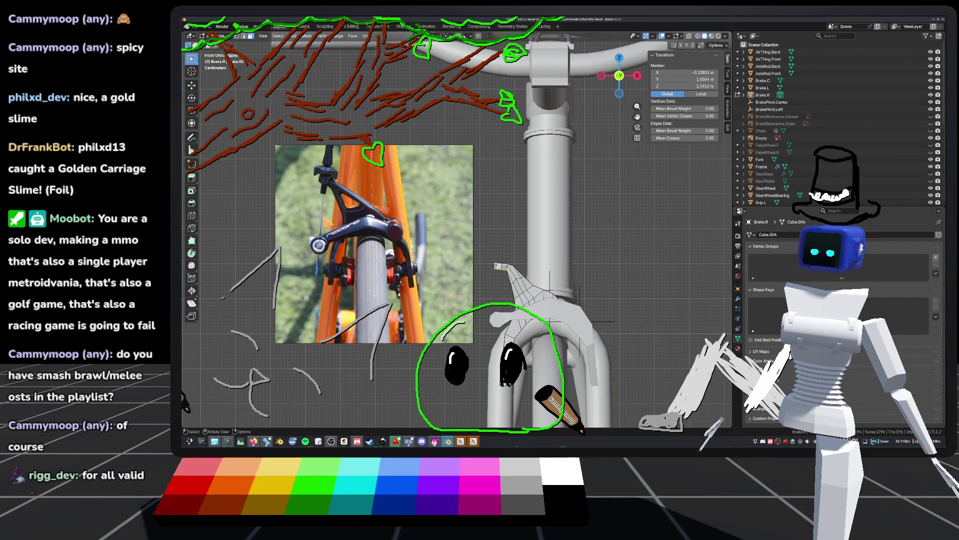
# Inset the selected hexagonal top face of the brake post
pyautogui.moveTo(356, 209); pyautogui.dragTo(482, 227, button='middle')
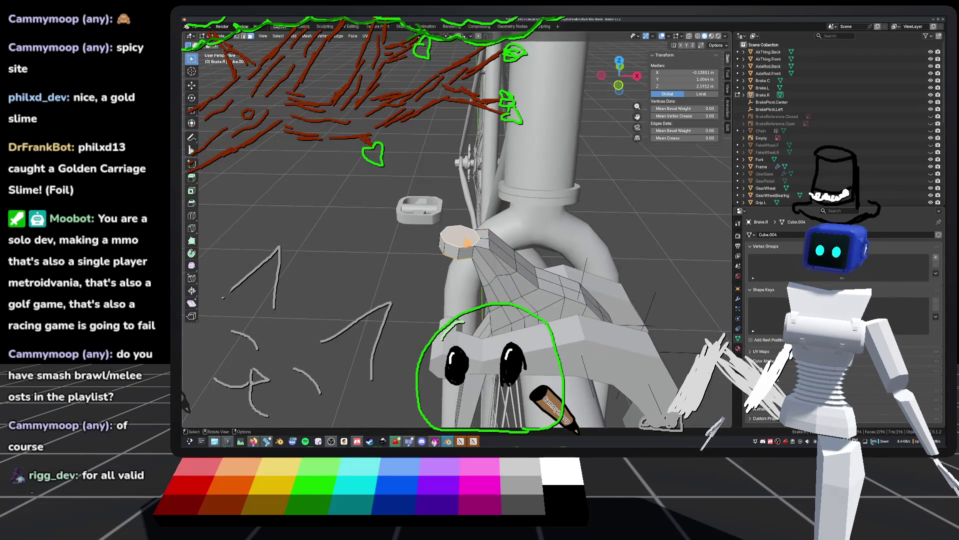
pyautogui.scroll(2, 482, 226)
pyautogui.rightClick(436, 258)
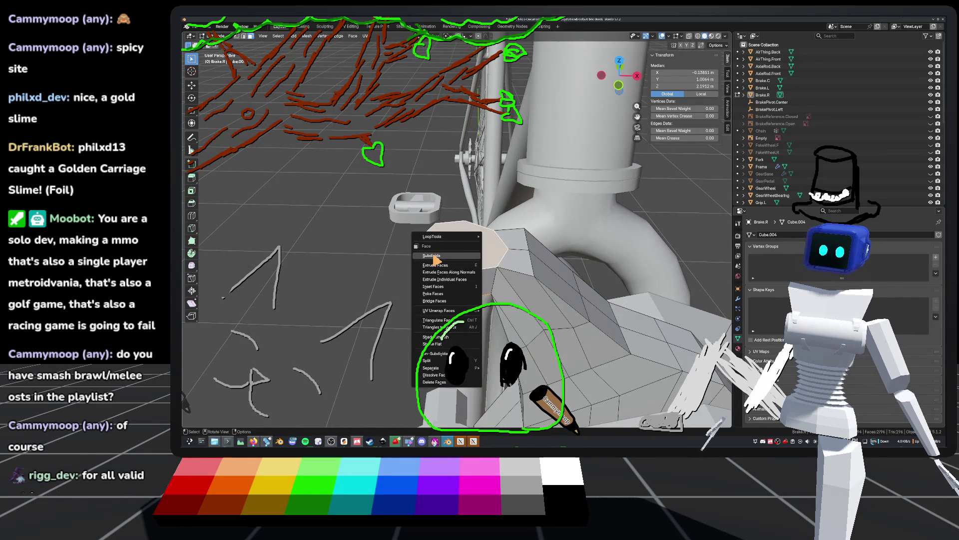
pyautogui.click(439, 287)
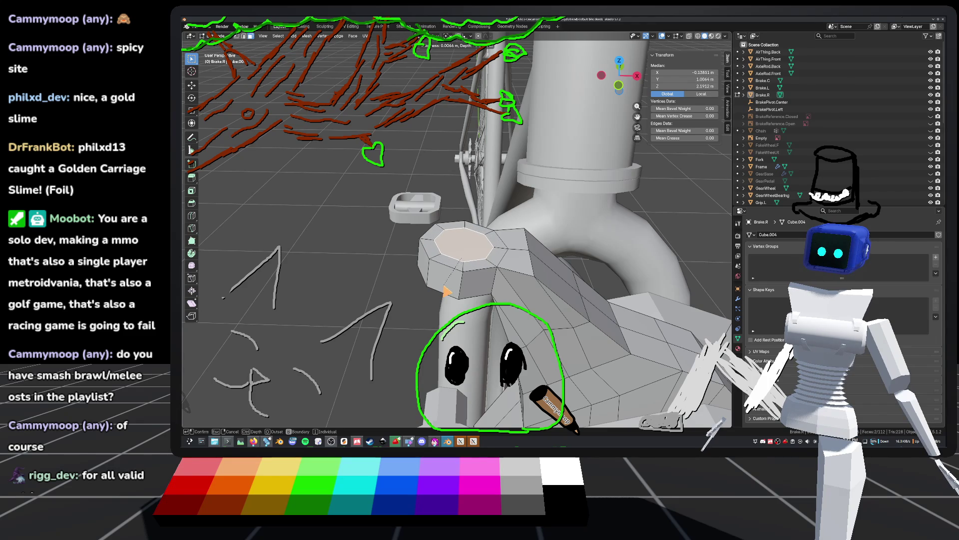
pyautogui.click(448, 289)
pyautogui.moveTo(448, 289)
pyautogui.mouseDown(button='middle')
pyautogui.moveTo(527, 227)
pyautogui.moveTo(450, 260)
pyautogui.moveTo(375, 246)
pyautogui.moveTo(468, 228)
pyautogui.mouseUp(button='middle')
# Snap to Front Orthographic and zoom in on the brake beside the reference photo
pyautogui.moveTo(543, 197)
pyautogui.mouseDown(button='middle')
pyautogui.moveTo(554, 205)
pyautogui.moveTo(488, 239)
pyautogui.moveTo(467, 231)
pyautogui.moveTo(548, 208)
pyautogui.moveTo(498, 267)
pyautogui.mouseUp(button='middle')
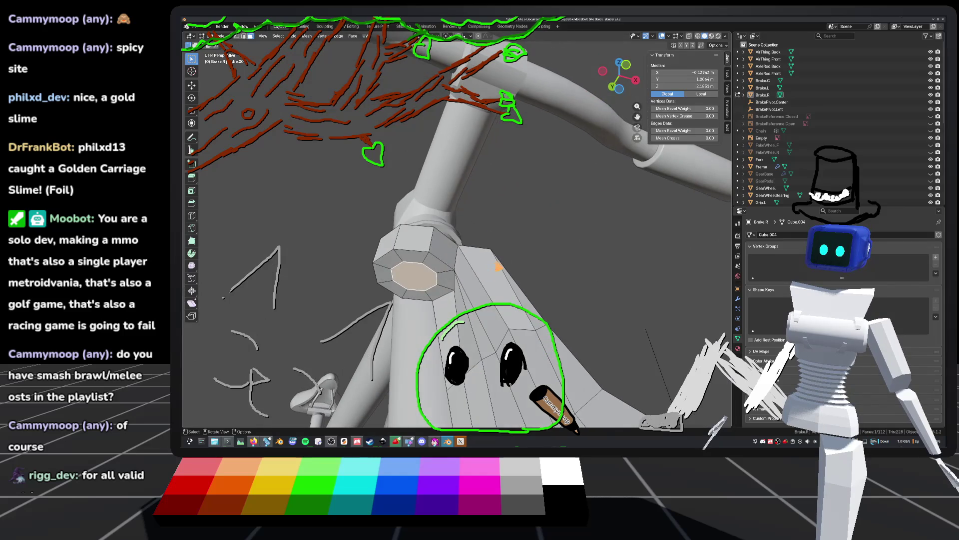
pyautogui.scroll(-3, 498, 266)
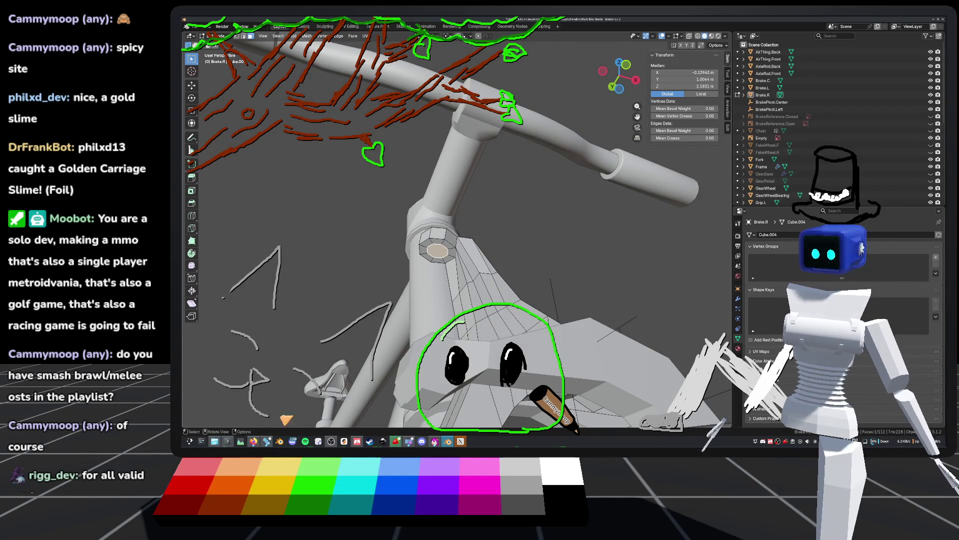
pyautogui.click(626, 65)
pyautogui.scroll(-3, 595, 127)
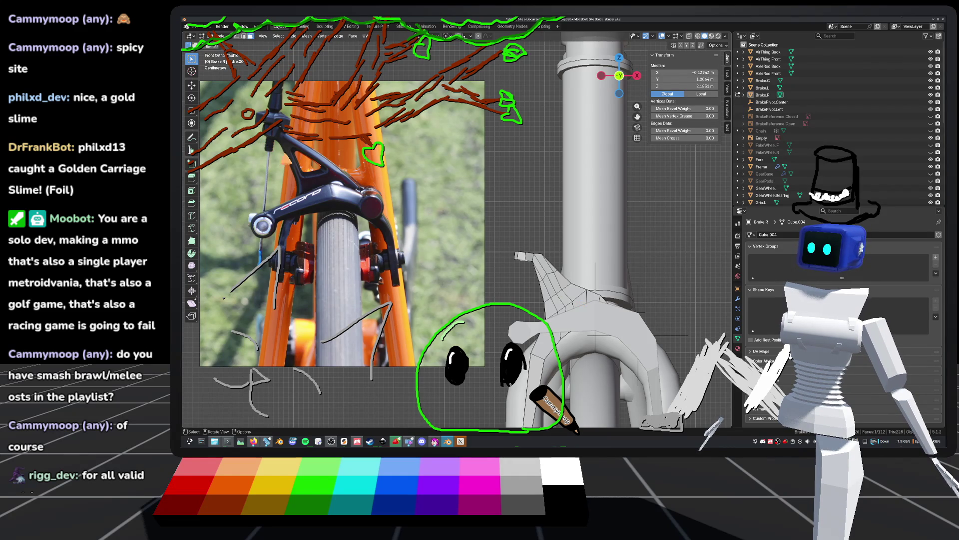
pyautogui.moveTo(594, 297)
pyautogui.keyDown('ctrl'); pyautogui.mouseDown(button='middle')
pyautogui.moveTo(492, 313)
pyautogui.moveTo(545, 318)
pyautogui.moveTo(541, 254)
pyautogui.mouseUp(button='middle'); pyautogui.keyUp('ctrl')
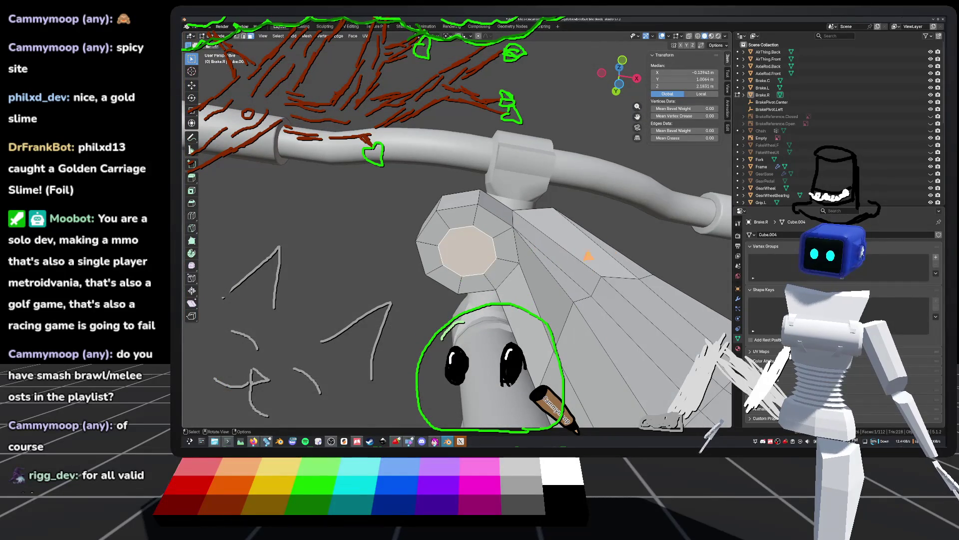
# Scale the octagonal end face of the brake down to 0.767
pyautogui.click(467, 250)
pyautogui.press('s')
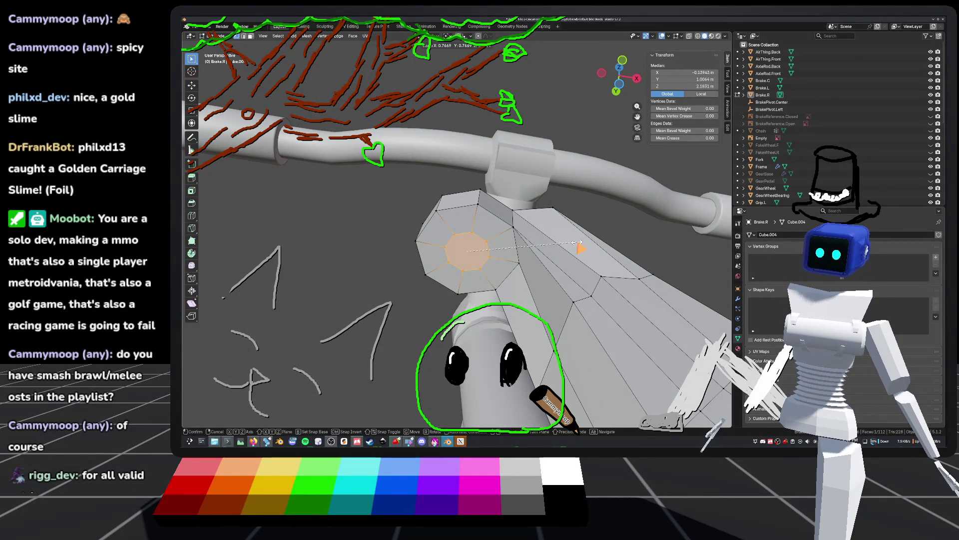
pyautogui.click(577, 242)
pyautogui.moveTo(577, 243)
pyautogui.mouseDown(button='middle')
pyautogui.moveTo(550, 320)
pyautogui.moveTo(543, 257)
pyautogui.mouseUp(button='middle')
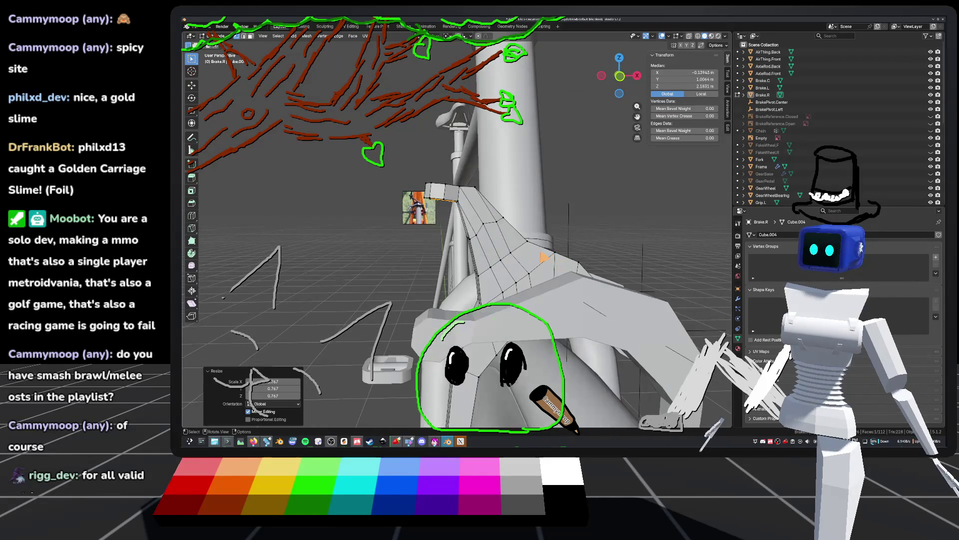
# Extrude the end face 0.029 m along Z, deselect all, and return to Object Mode
pyautogui.press('g')
pyautogui.press('z')
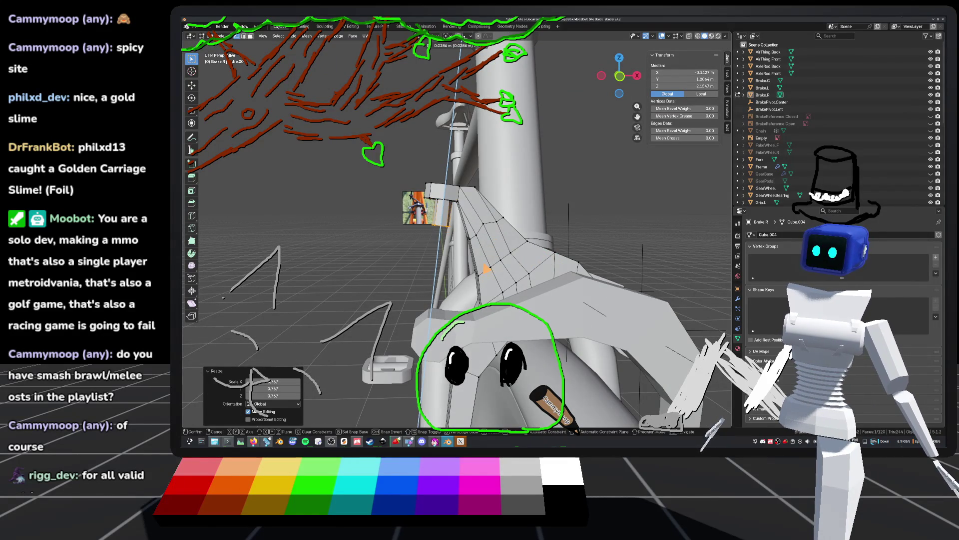
pyautogui.click(483, 269)
pyautogui.moveTo(483, 268)
pyautogui.mouseDown(button='middle')
pyautogui.moveTo(574, 253)
pyautogui.moveTo(500, 280)
pyautogui.moveTo(461, 274)
pyautogui.moveTo(497, 267)
pyautogui.moveTo(547, 289)
pyautogui.moveTo(495, 268)
pyautogui.moveTo(583, 272)
pyautogui.moveTo(489, 297)
pyautogui.moveTo(550, 274)
pyautogui.moveTo(614, 312)
pyautogui.moveTo(517, 289)
pyautogui.moveTo(415, 449)
pyautogui.mouseUp(button='middle')
pyautogui.hotkey('alt', 'a')
pyautogui.press('Tab')
pyautogui.click(396, 442)
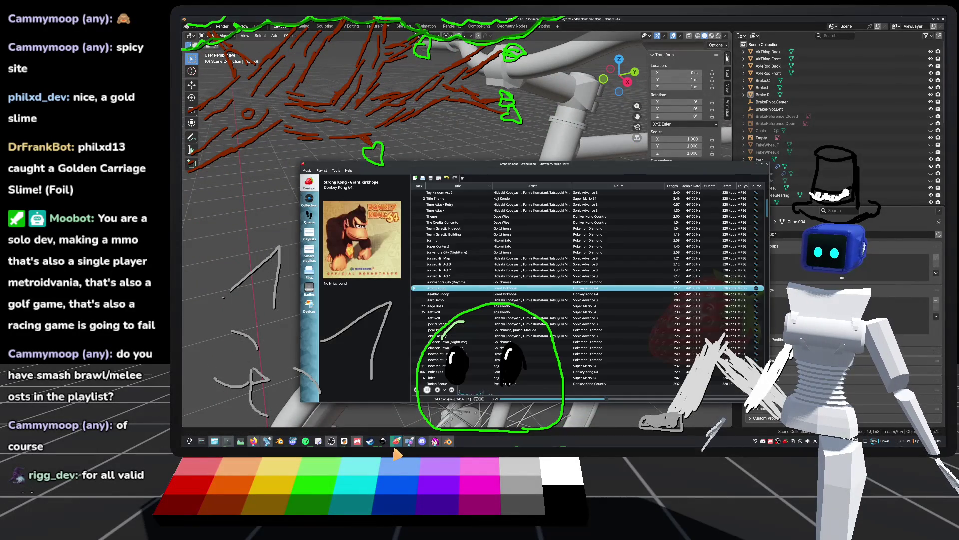
# Play 'Theme - Dave Wise' in Strawberry, then save the bike file in Blender
pyautogui.click(452, 390)
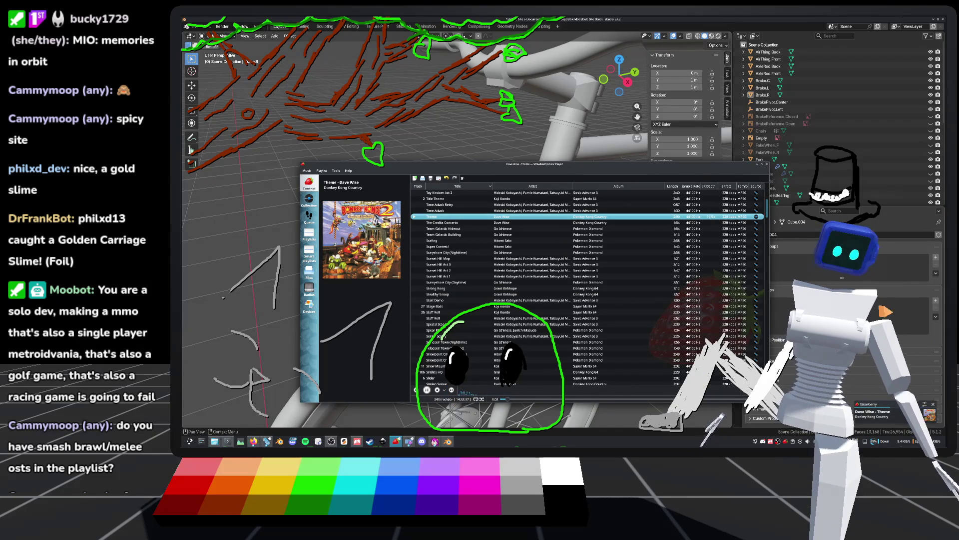
pyautogui.hotkey('alt', 'Tab')
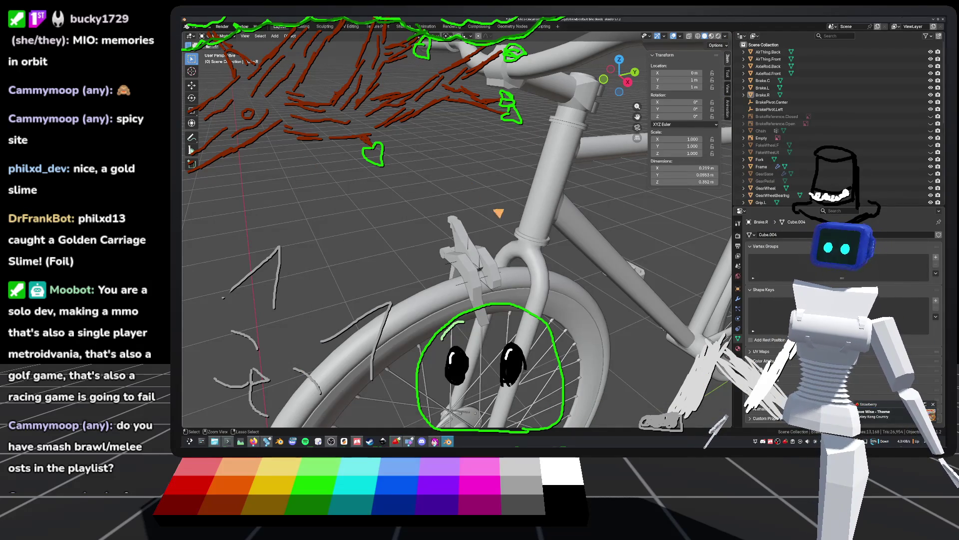
pyautogui.hotkey('ctrl', 's')
pyautogui.click(253, 441)
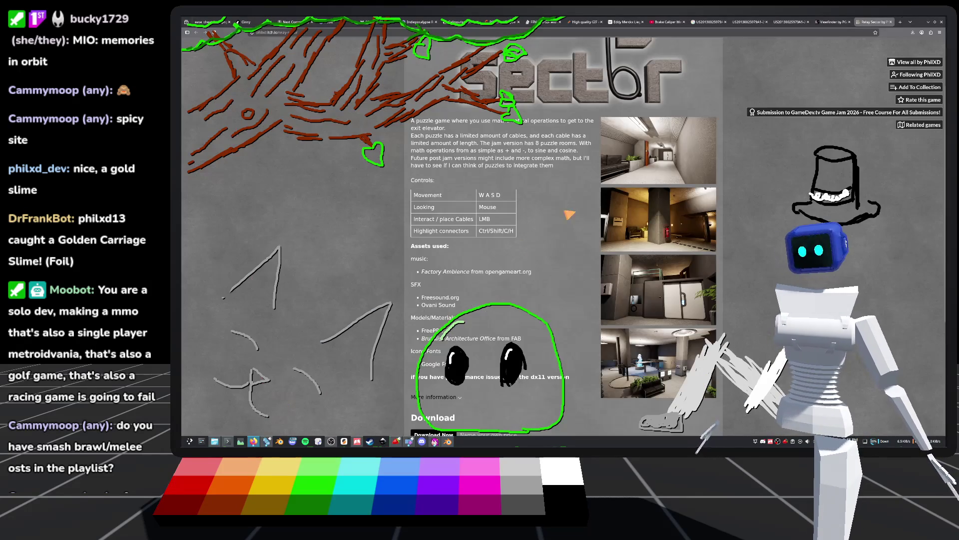
# Search 'gamedle', open the site, dismiss the update notice, and start Guess Unlimited
pyautogui.click(902, 23)
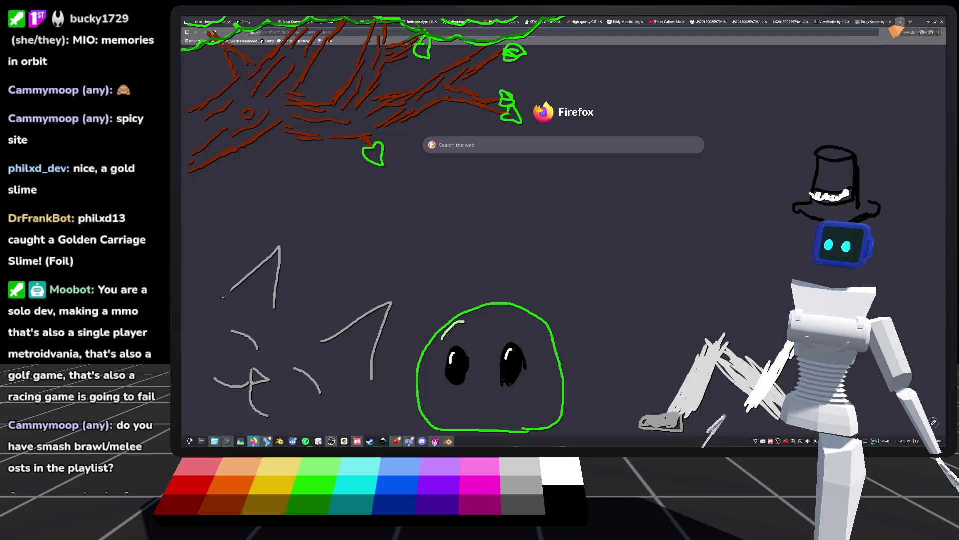
pyautogui.write('gamedle')
pyautogui.press('Return')
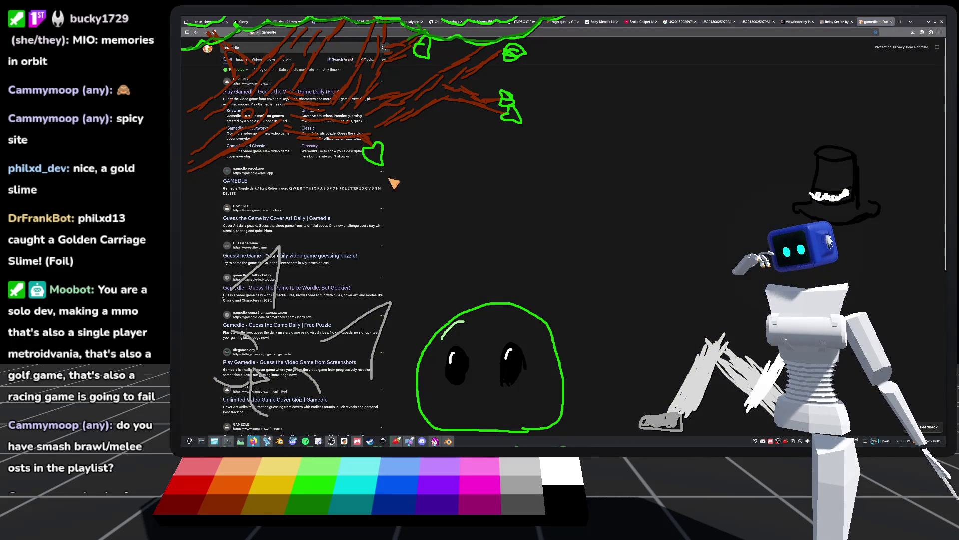
pyautogui.click(284, 91)
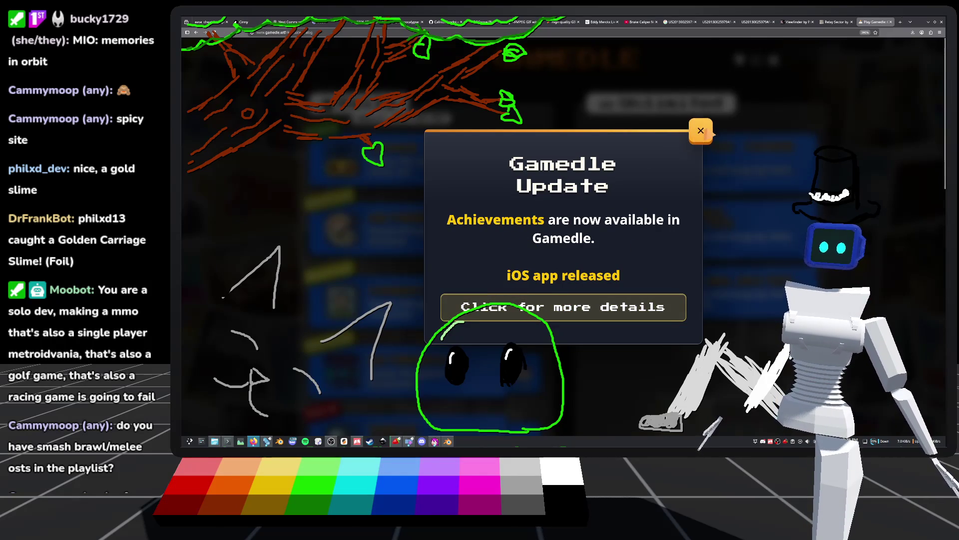
pyautogui.click(701, 132)
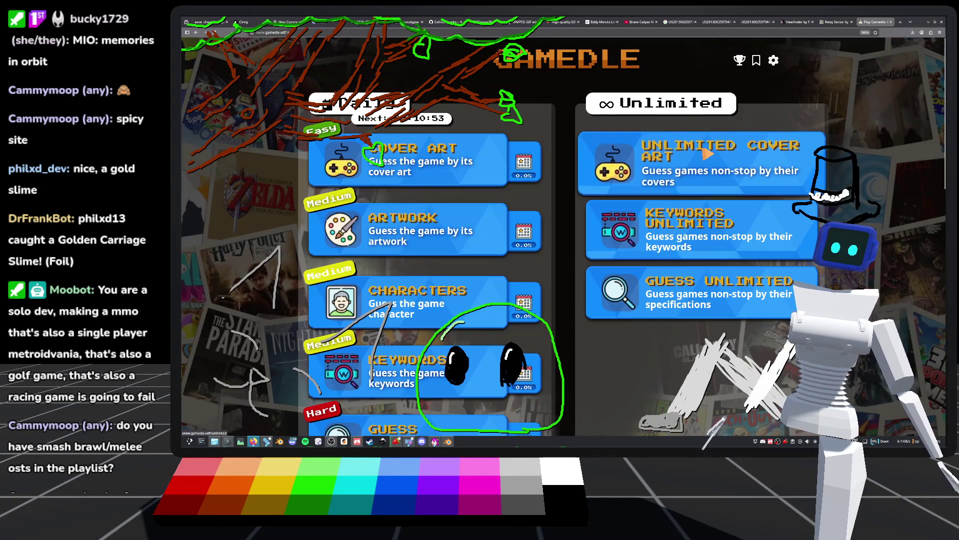
pyautogui.click(700, 295)
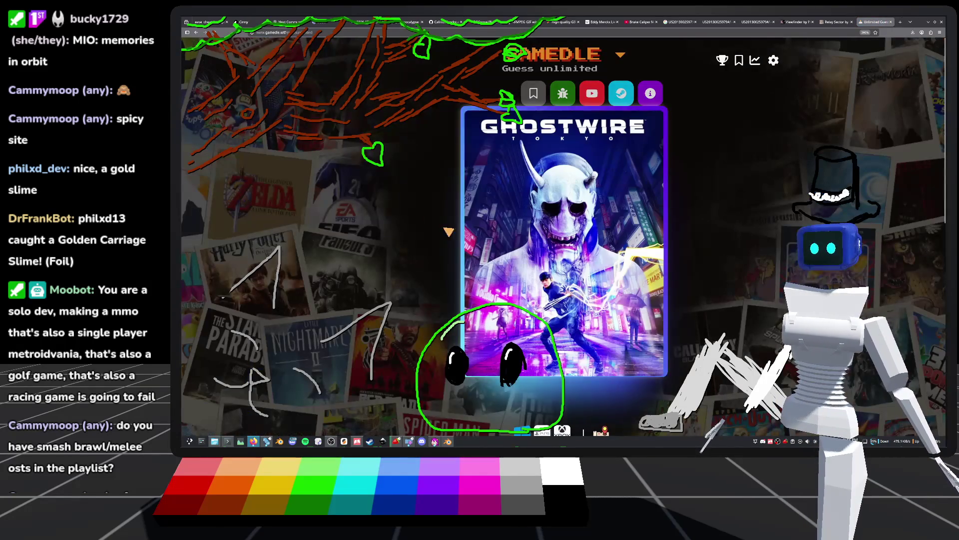
pyautogui.scroll(-5, 391, 154)
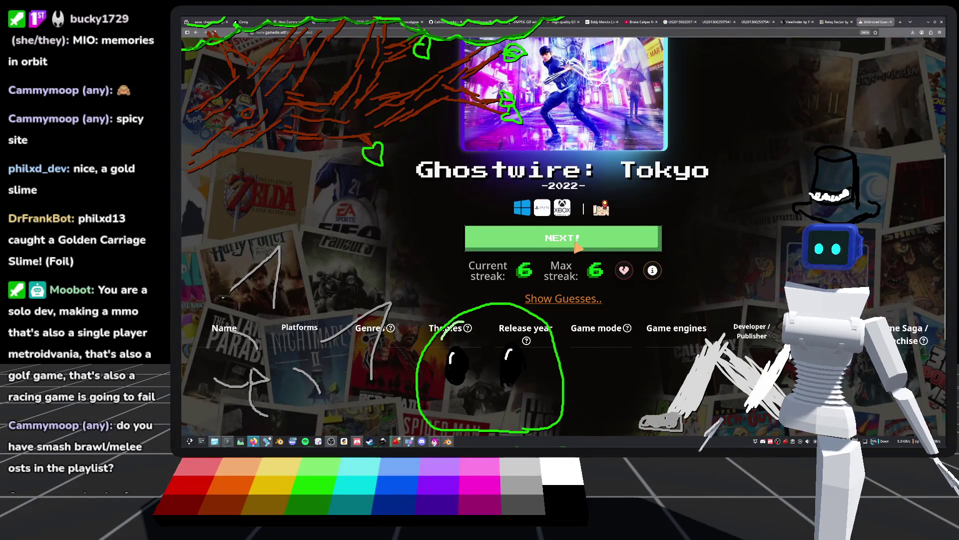
pyautogui.scroll(-4, 470, 188)
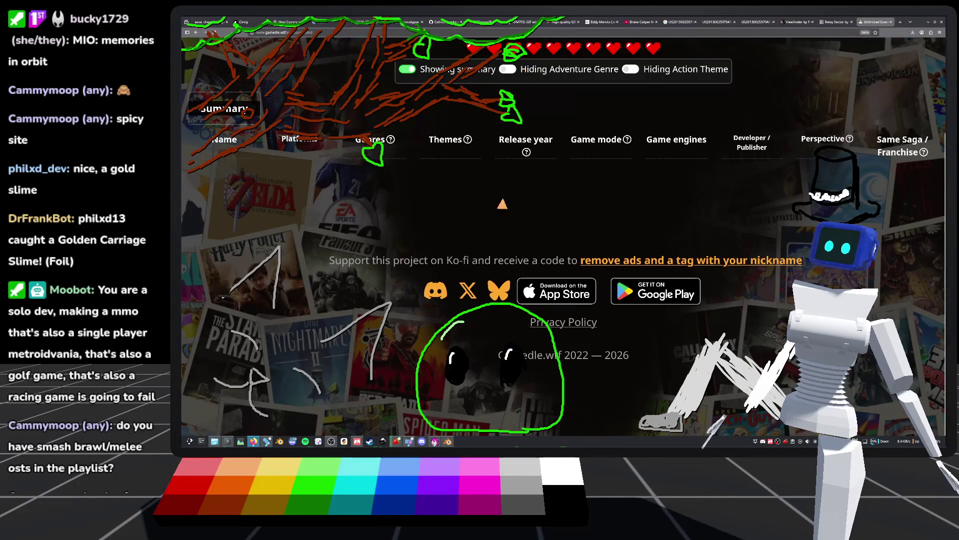
pyautogui.scroll(2, 525, 206)
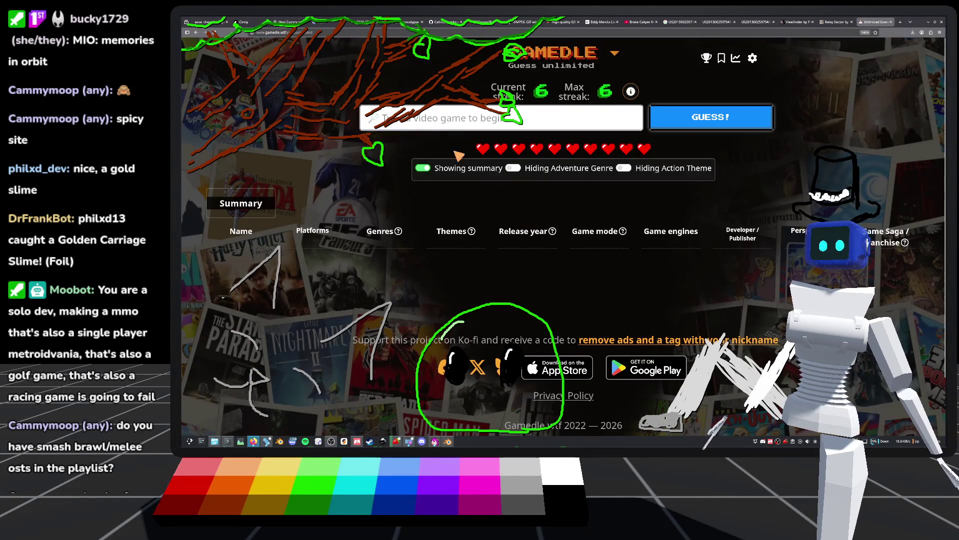
pyautogui.keyDown('ctrl'); pyautogui.scroll(1, 402, 220); pyautogui.keyUp('ctrl')
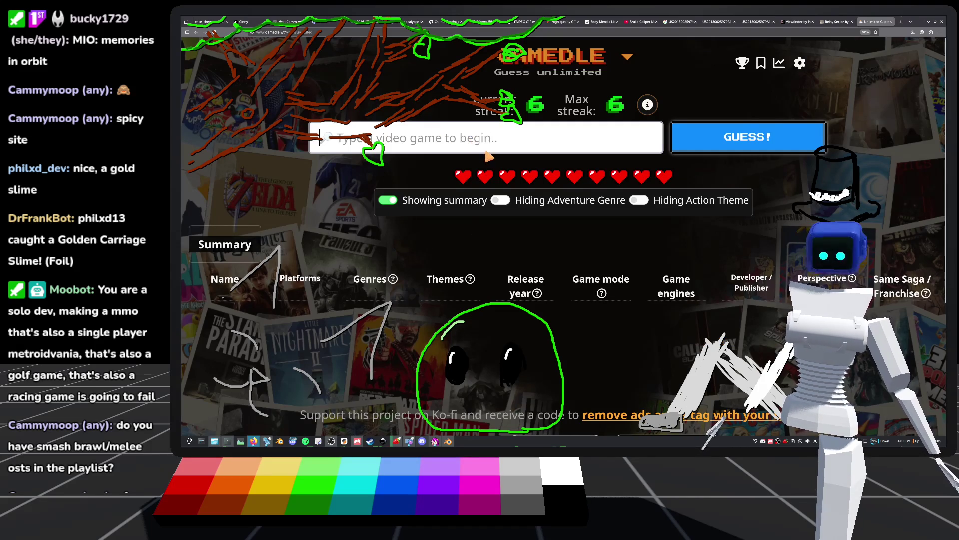
# Try typing a 'MIO: Memories in Orbit' guess in the box, then erase it
pyautogui.write('mio')
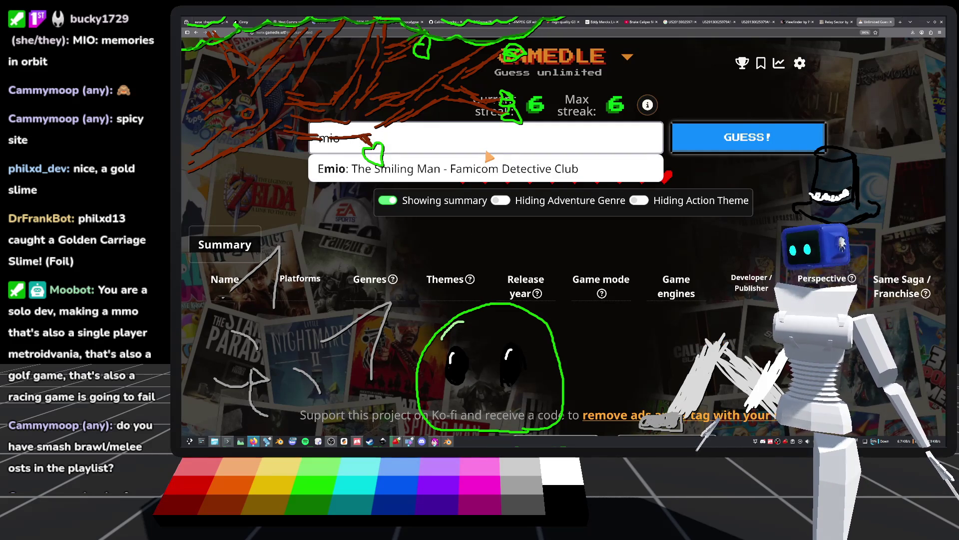
pyautogui.press('BackSpace')
pyautogui.press('BackSpace')
pyautogui.press('BackSpace')
pyautogui.write('mewm')
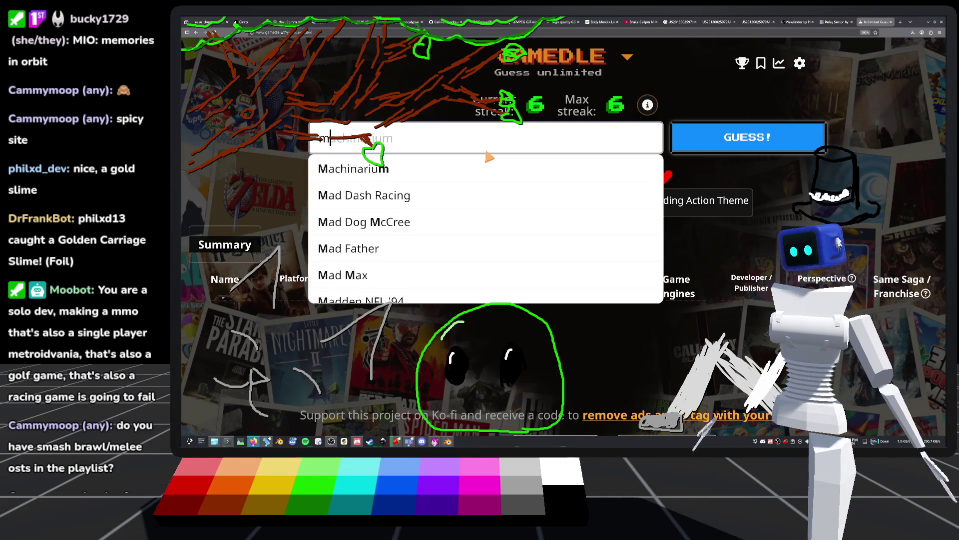
pyautogui.press('BackSpace')
pyautogui.press('BackSpace')
pyautogui.press('BackSpace')
pyautogui.write('emo')
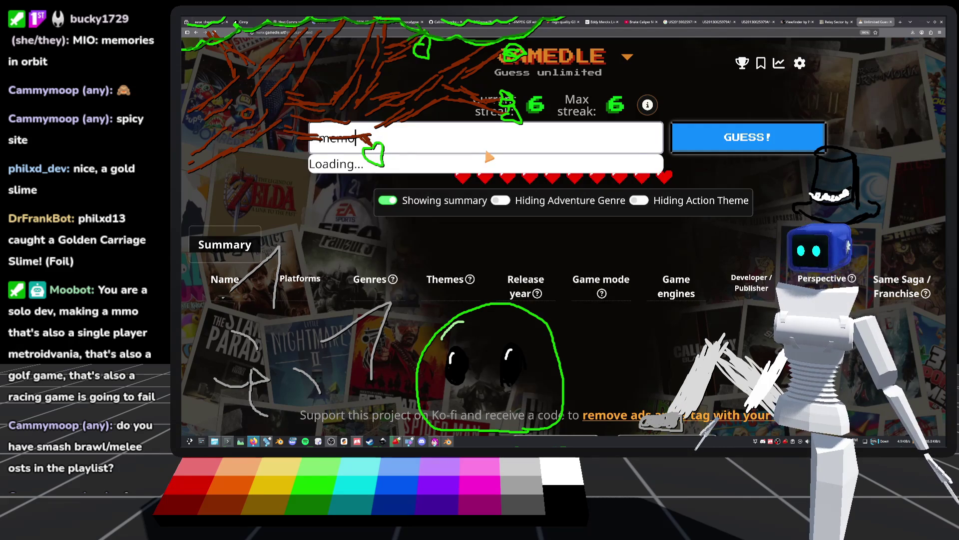
pyautogui.write('ries')
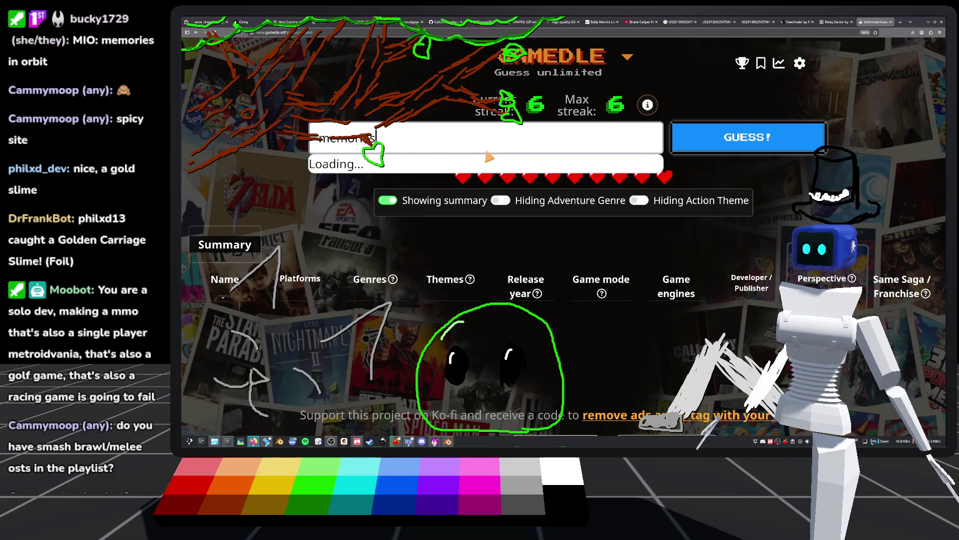
pyautogui.write(' in')
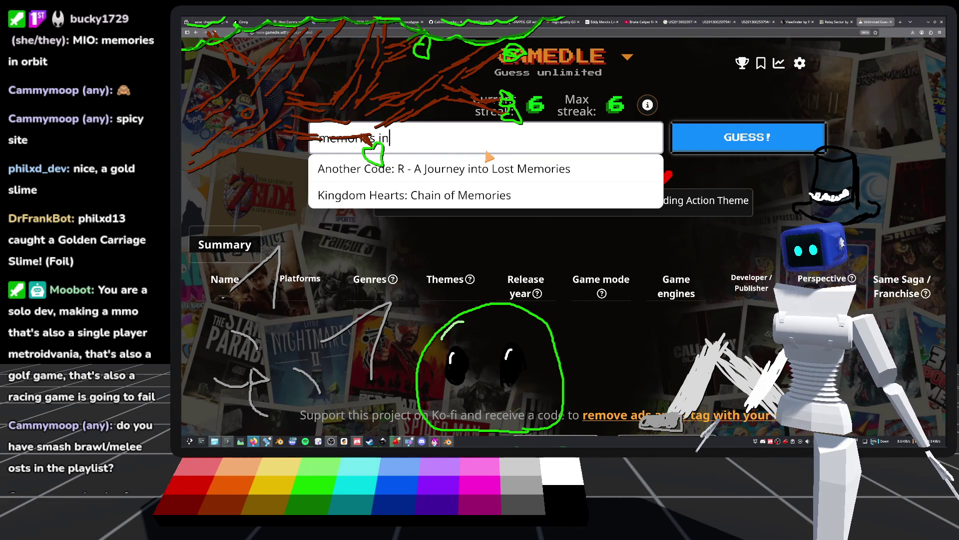
pyautogui.press('BackSpace')
pyautogui.press('BackSpace')
pyautogui.press('BackSpace')
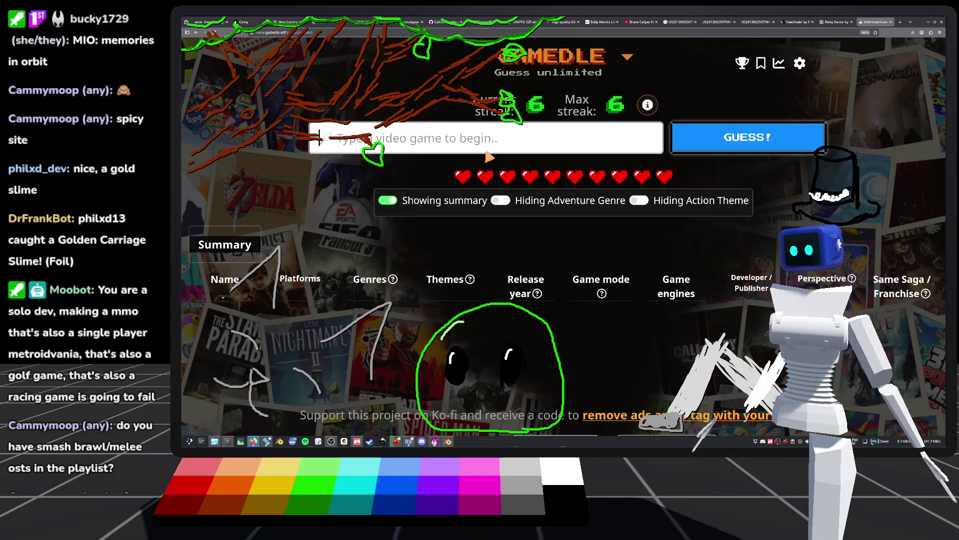
pyautogui.write('orbit')
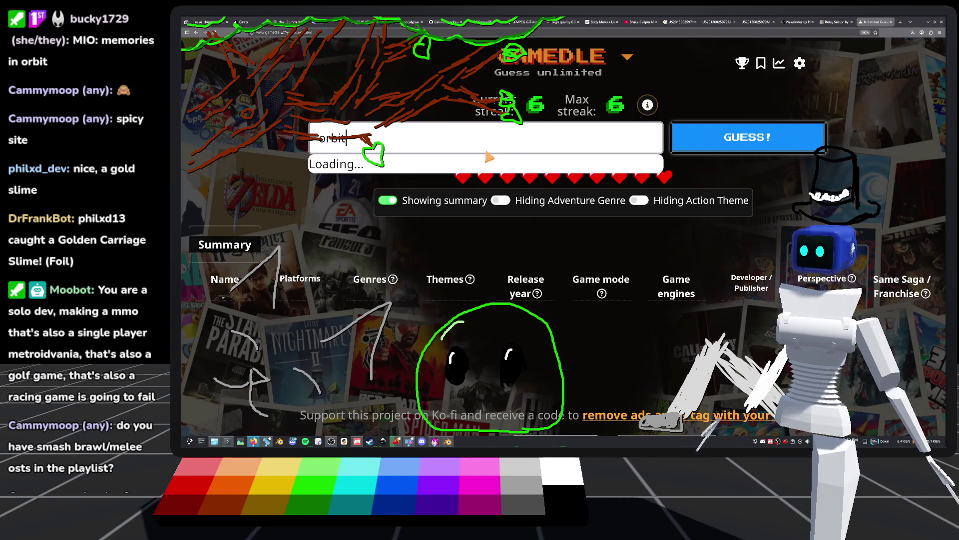
pyautogui.press('BackSpace')
pyautogui.press('BackSpace')
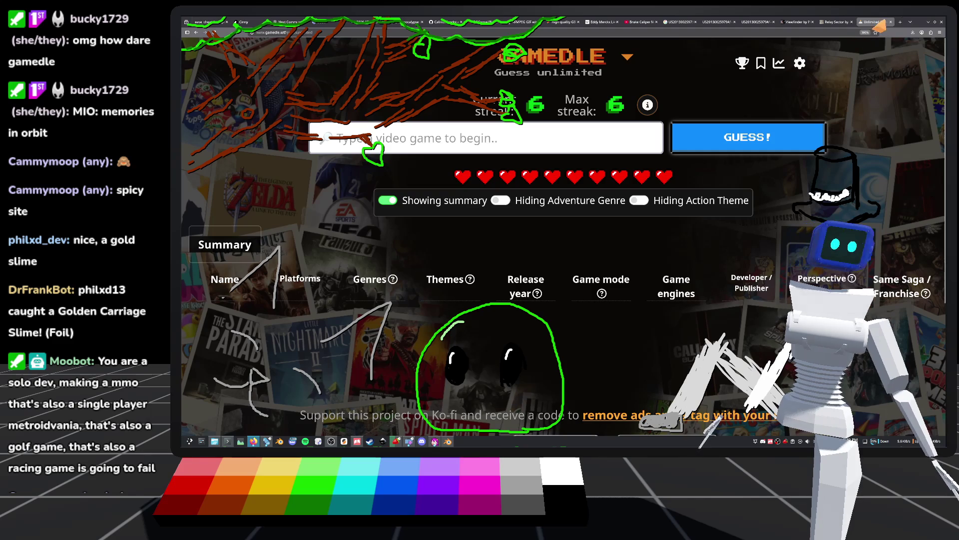
pyautogui.click(900, 22)
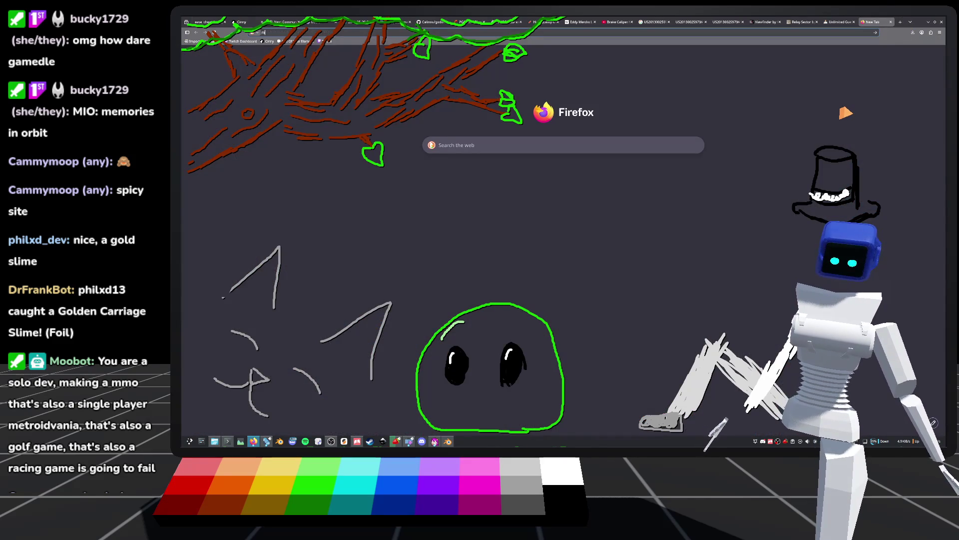
# Search the web for 'mio memories in orbit' (MIO: Memories in Orbit), then return to the Gamedle tab
pyautogui.write('mio memories in orbit')
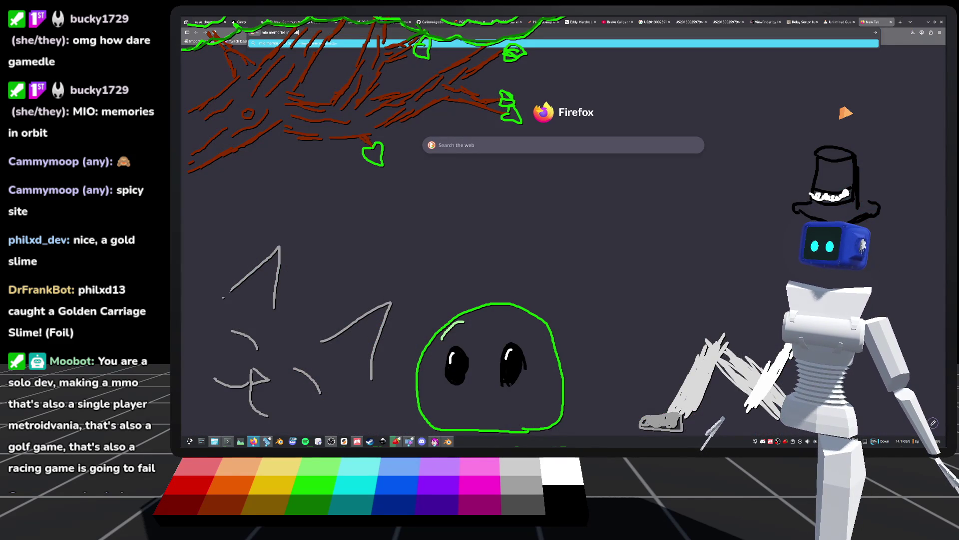
pyautogui.press('Return')
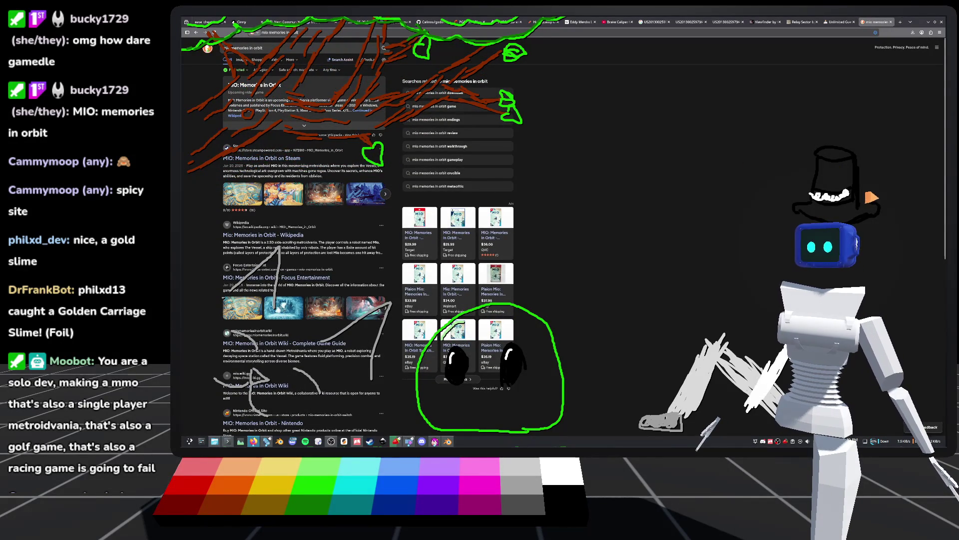
pyautogui.click(839, 22)
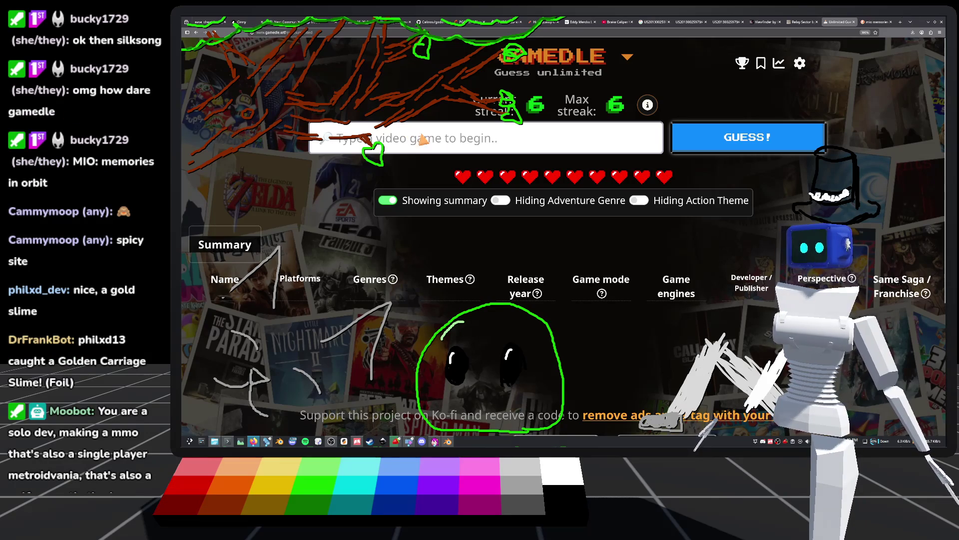
# Guess Hollow Knight: Silksong, which partly matches platforms and single-player and predates 2025
pyautogui.write('silkso')
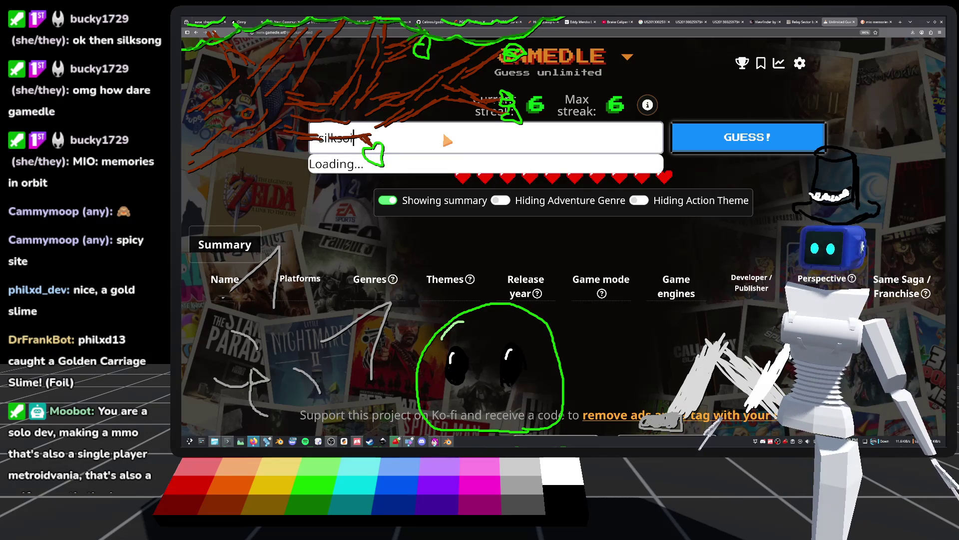
pyautogui.write('ng')
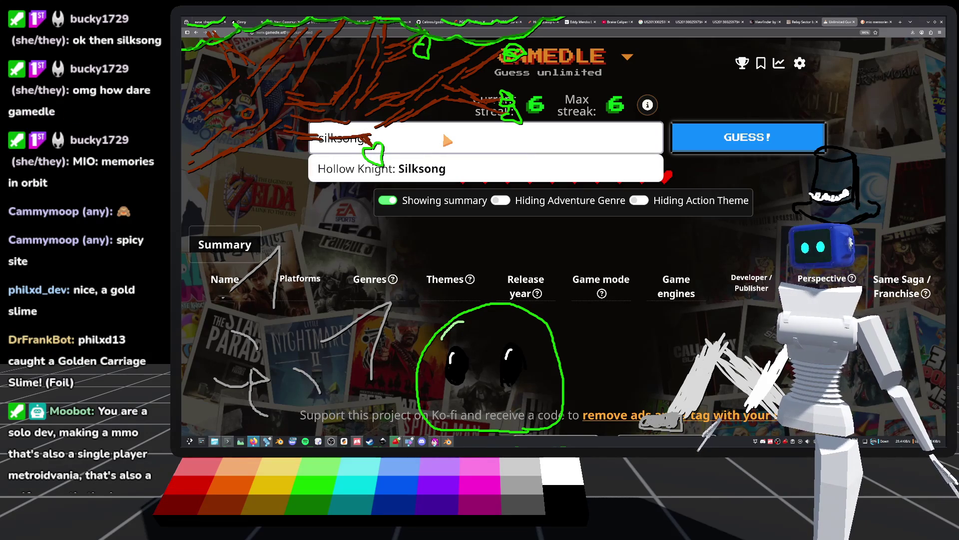
pyautogui.click(539, 172)
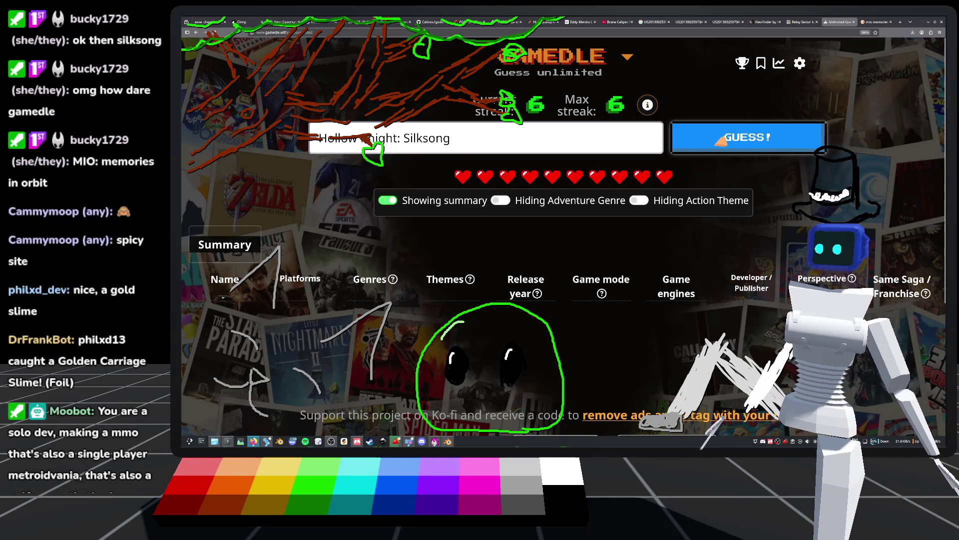
pyautogui.press('Return')
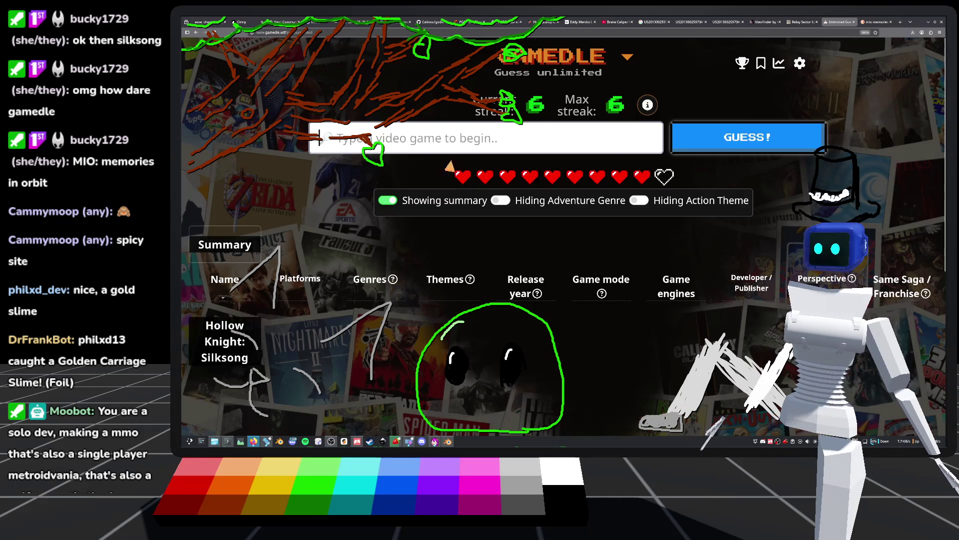
pyautogui.scroll(-2, 302, 198)
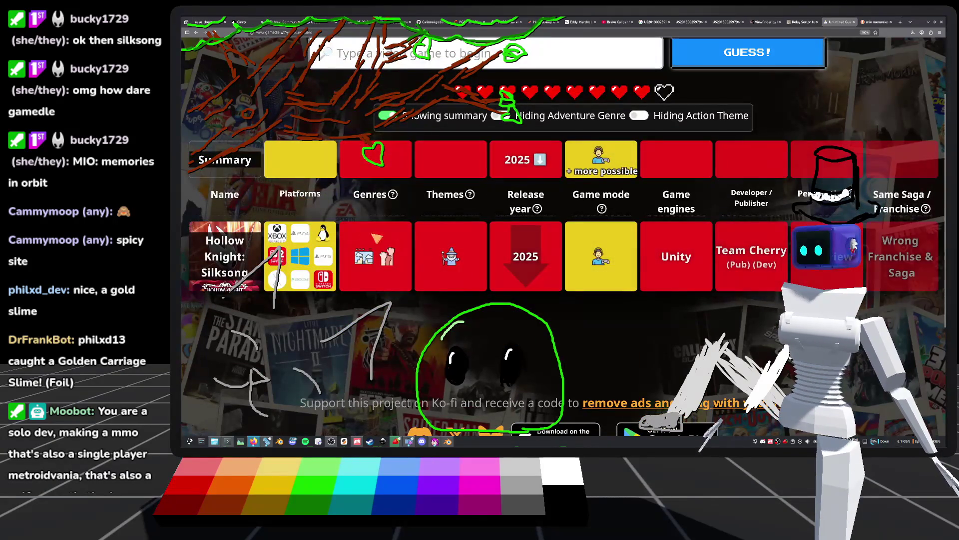
pyautogui.scroll(-4, 325, 210)
pyautogui.scroll(3, 352, 228)
pyautogui.scroll(2, 351, 229)
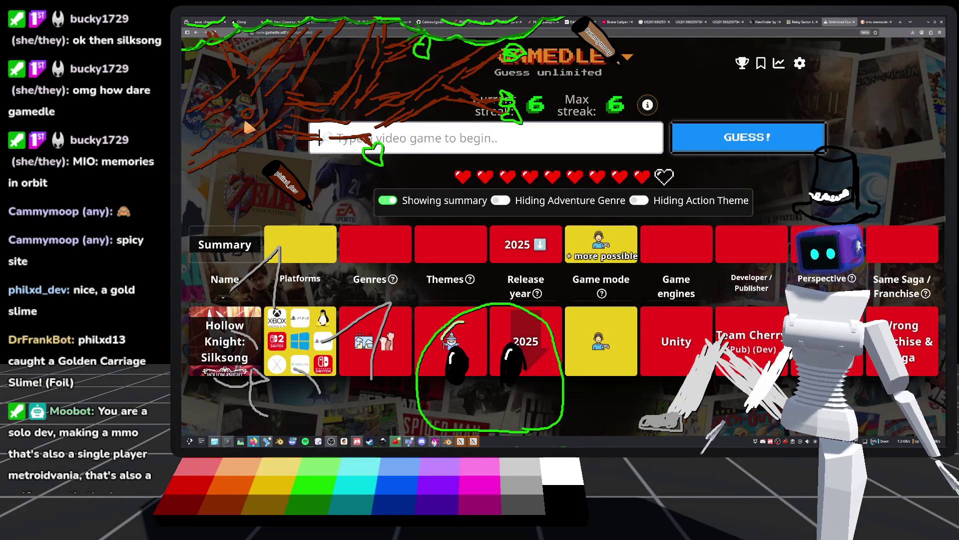
pyautogui.moveTo(390, 345)
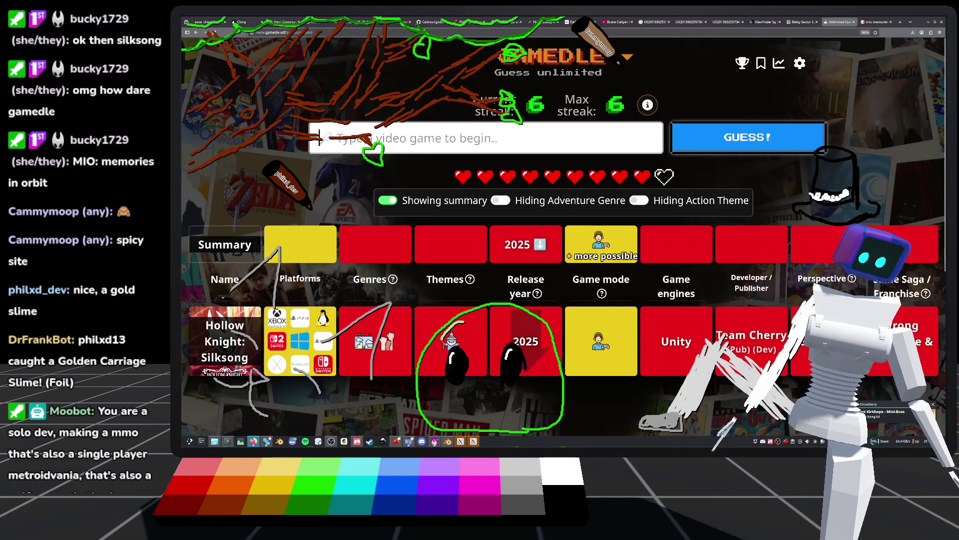
# Guess Doom 3 from the 'doom' suggestions, narrowing the release year to 2005–2024
pyautogui.click(454, 134)
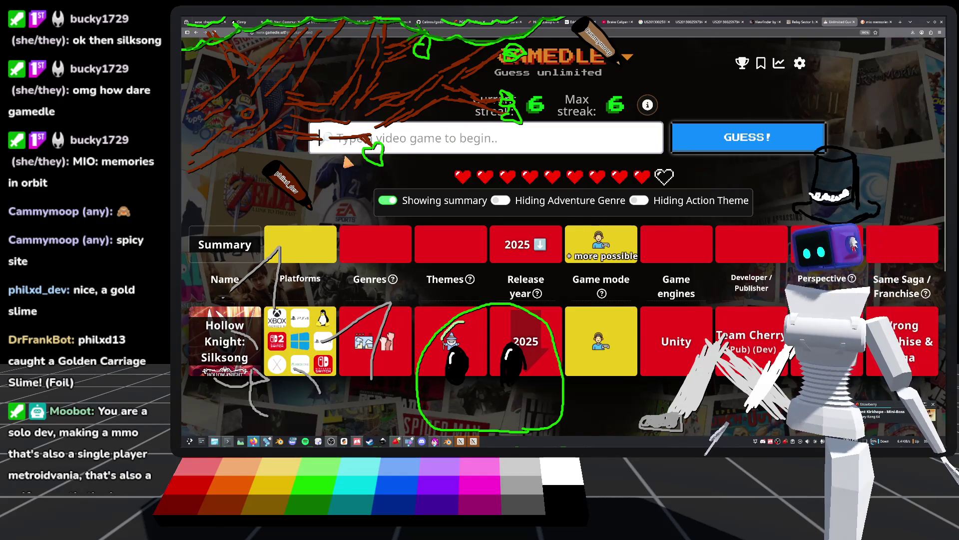
pyautogui.write('doom')
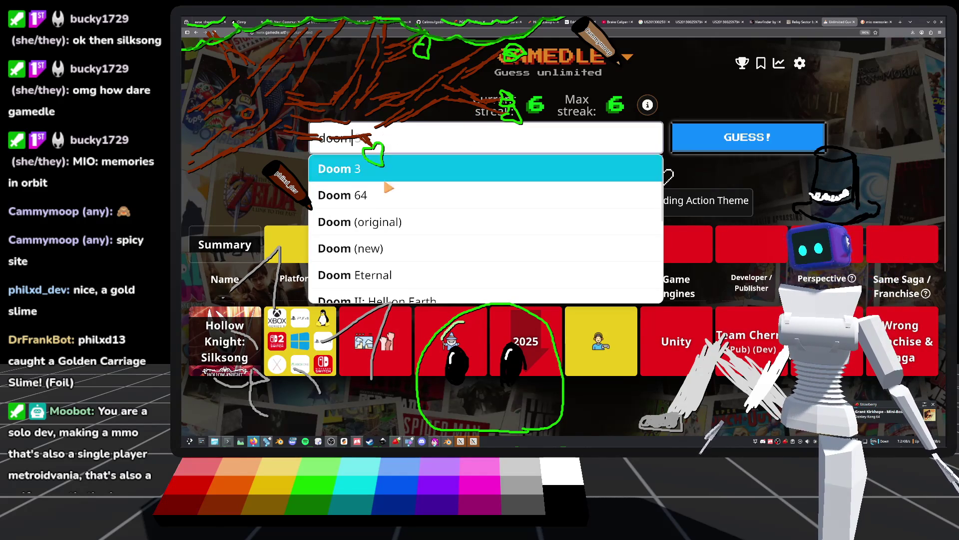
pyautogui.click(373, 168)
pyautogui.click(748, 137)
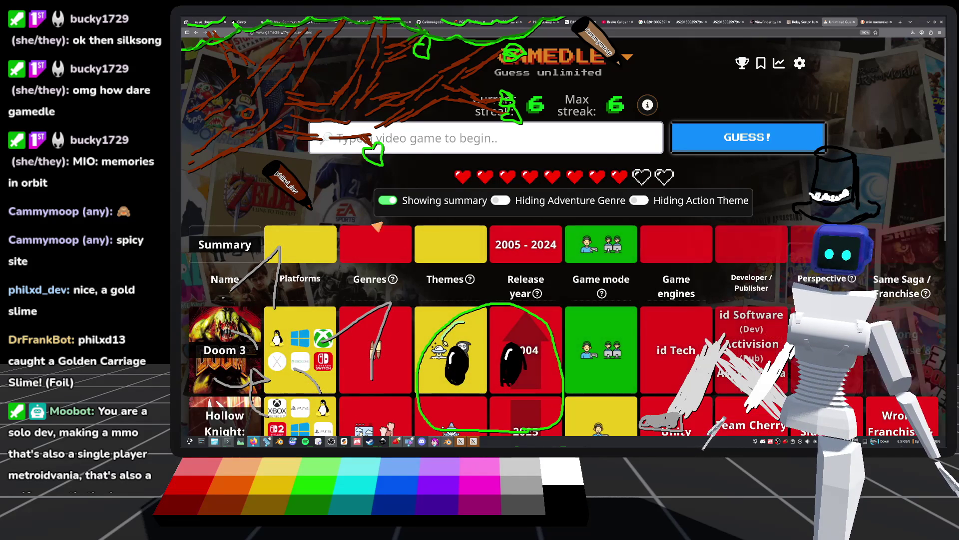
pyautogui.moveTo(591, 299)
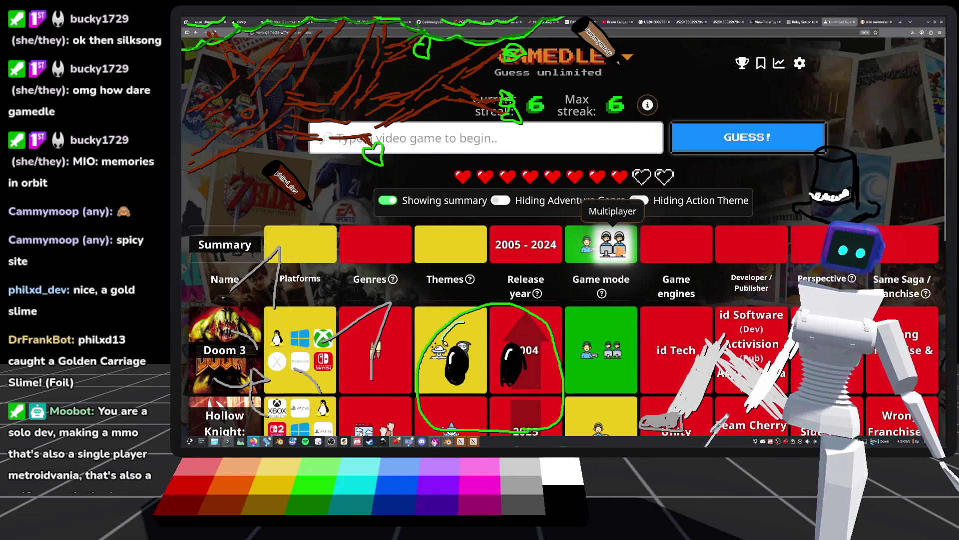
pyautogui.scroll(-3, 633, 247)
pyautogui.scroll(3, 634, 247)
pyautogui.moveTo(523, 287)
pyautogui.scroll(-2, 523, 286)
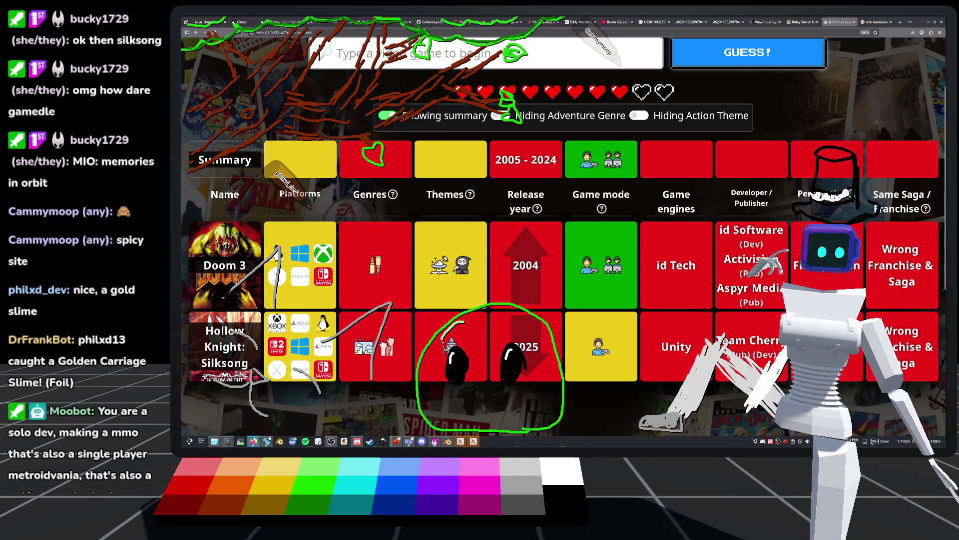
pyautogui.scroll(2, 464, 180)
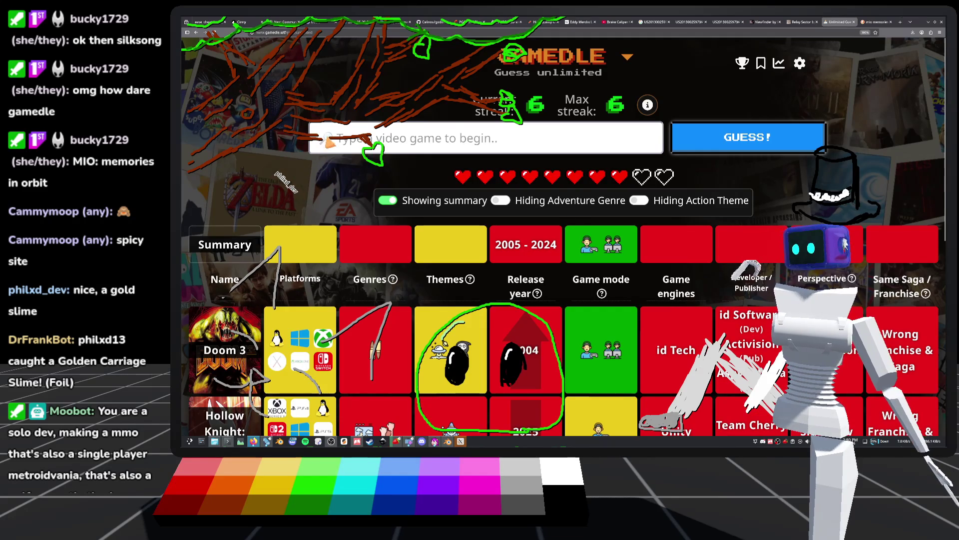
# Replace the 'gears' search with 'sile' and submit Silent Hill 2 (original)
pyautogui.write('ge')
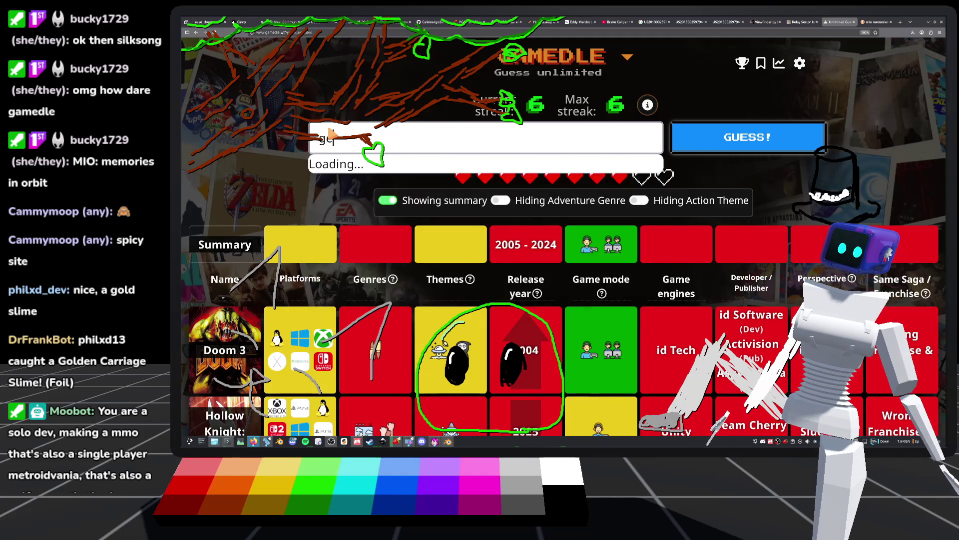
pyautogui.press('BackSpace')
pyautogui.press('BackSpace')
pyautogui.write('si')
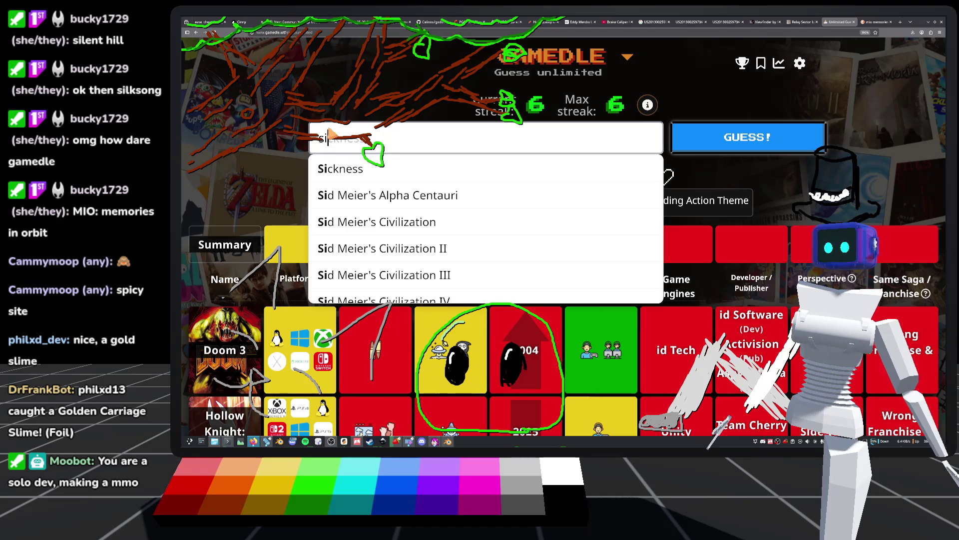
pyautogui.write('lent')
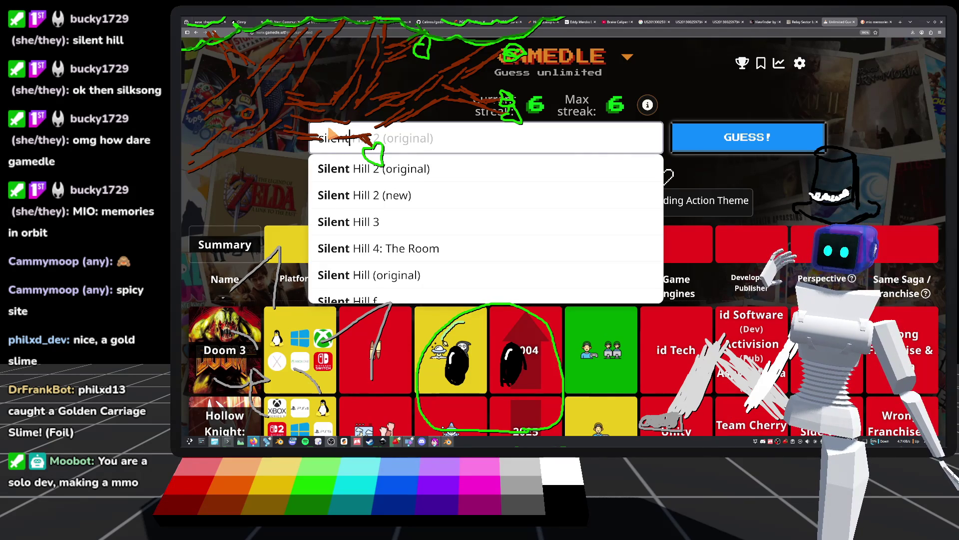
pyautogui.scroll(-5, 399, 220)
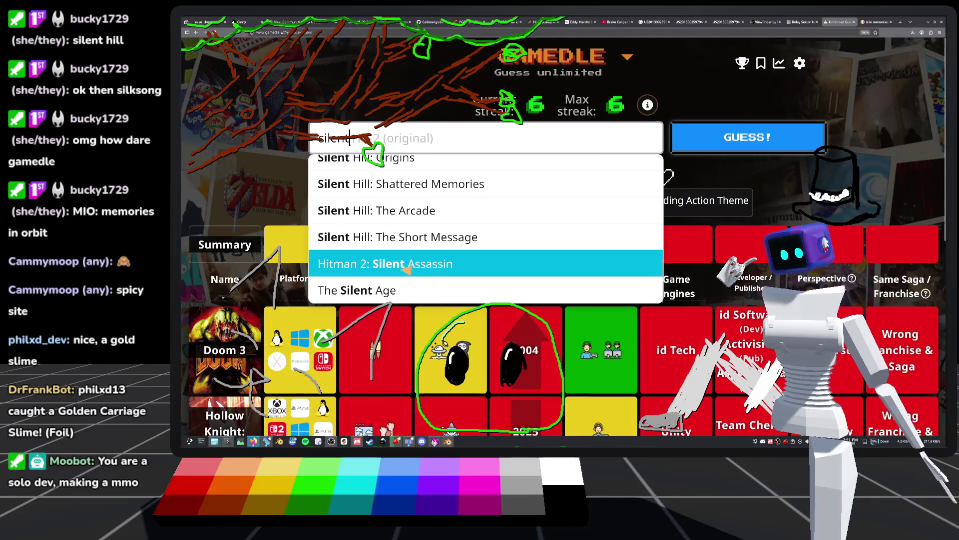
pyautogui.scroll(3, 395, 272)
pyautogui.scroll(-3, 400, 270)
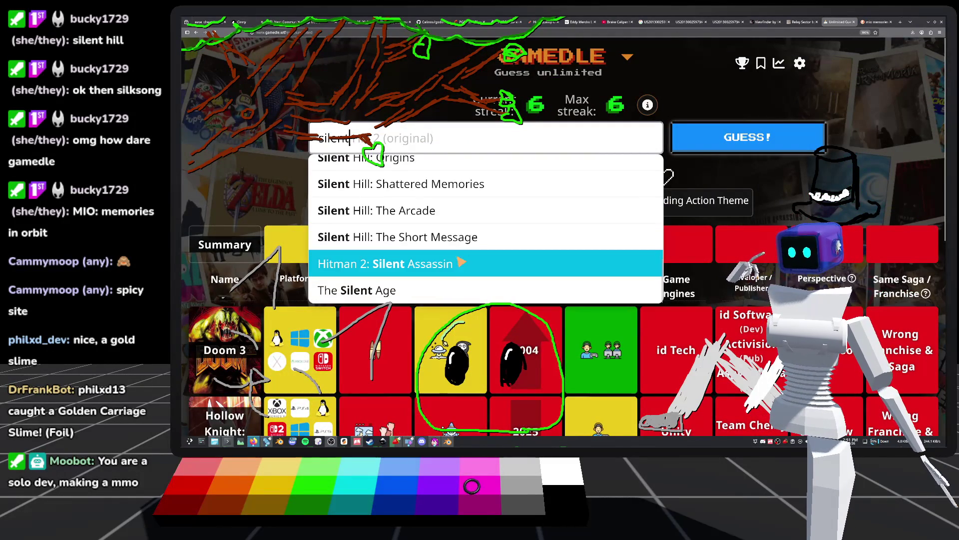
pyautogui.scroll(3, 468, 265)
pyautogui.scroll(3, 467, 265)
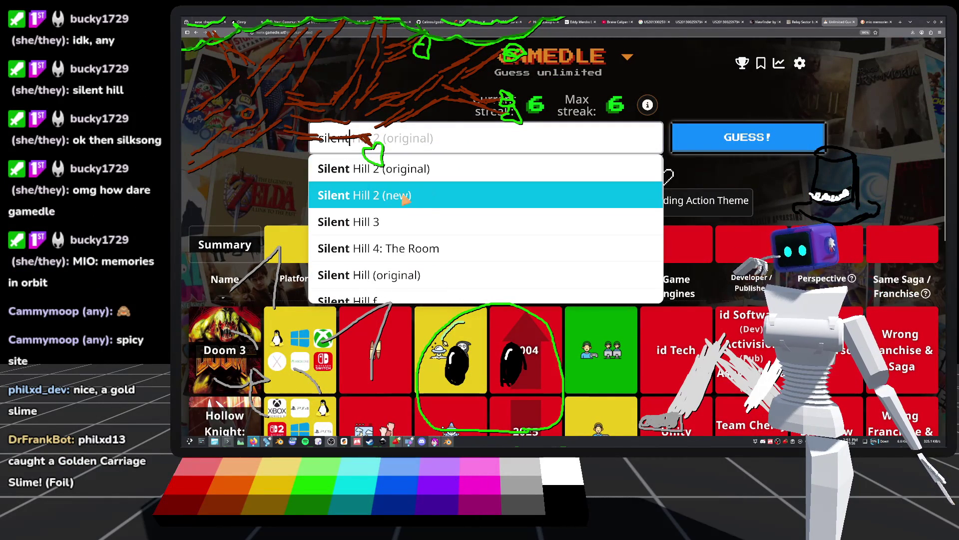
pyautogui.click(428, 173)
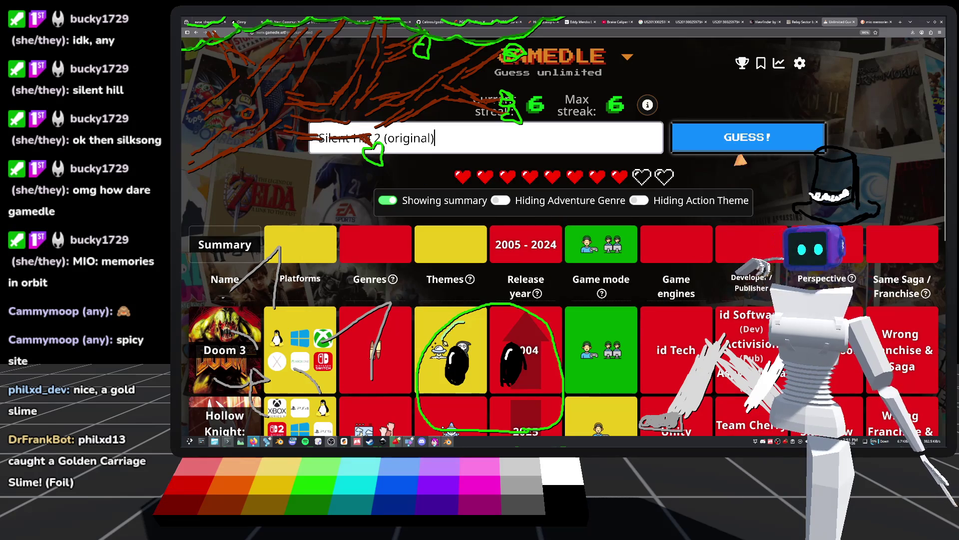
pyautogui.click(746, 138)
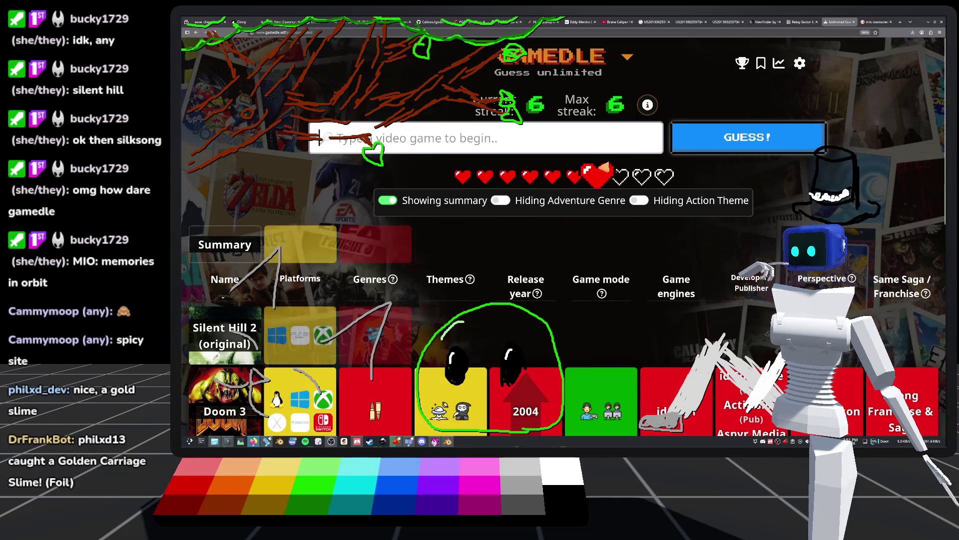
# Review the Silent Hill 2 row's partial platform and game mode matches in the table
pyautogui.scroll(-3, 653, 214)
pyautogui.scroll(2, 653, 213)
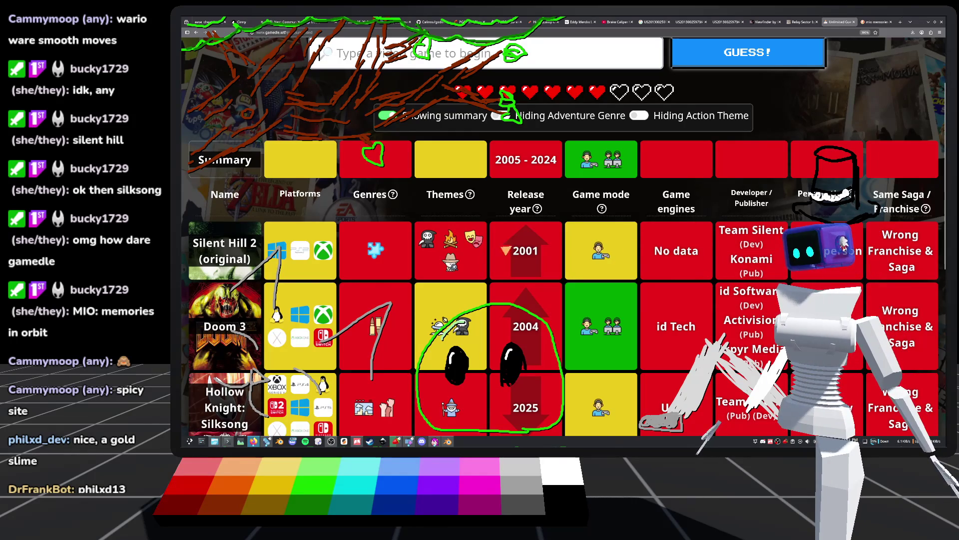
pyautogui.scroll(2, 565, 272)
pyautogui.scroll(-6, 565, 272)
pyautogui.scroll(3, 564, 272)
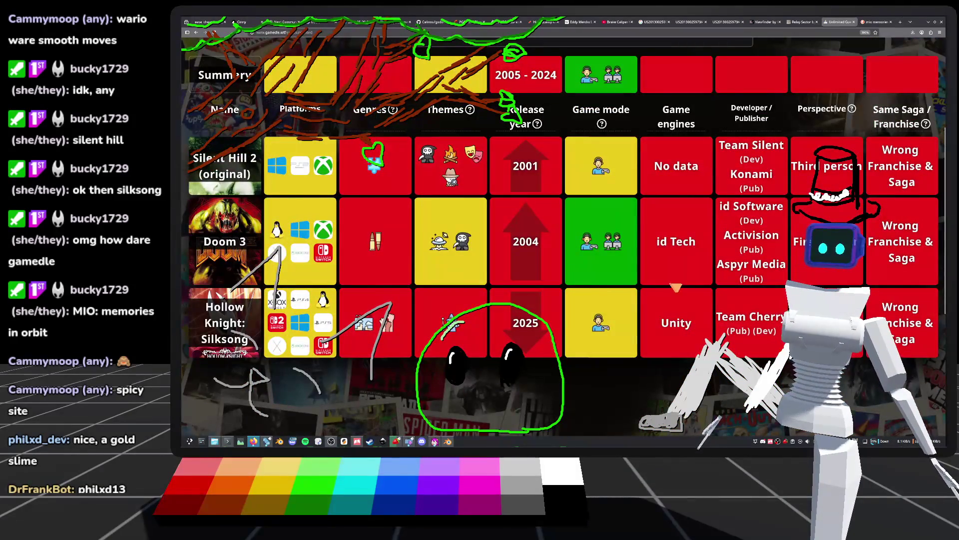
pyautogui.scroll(3, 591, 258)
pyautogui.scroll(-3, 591, 258)
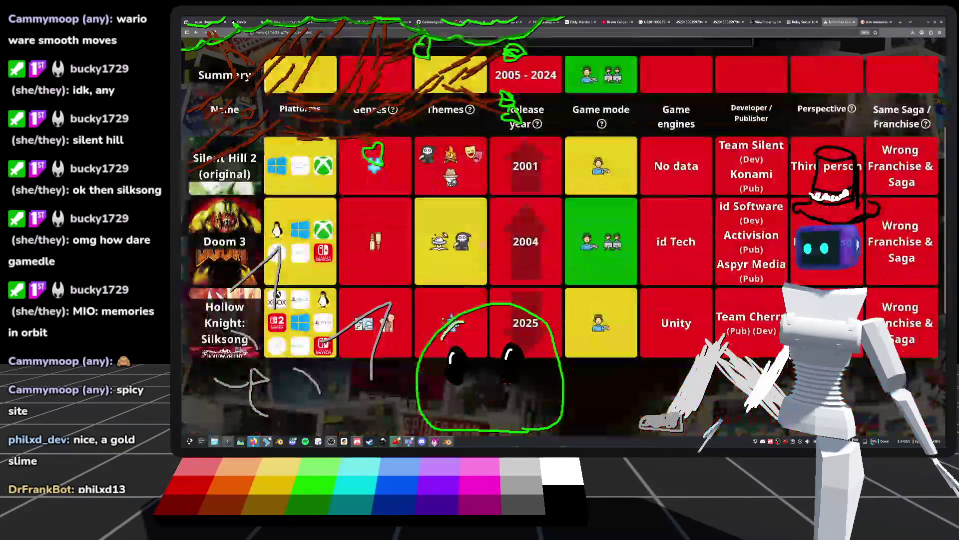
pyautogui.scroll(3, 321, 197)
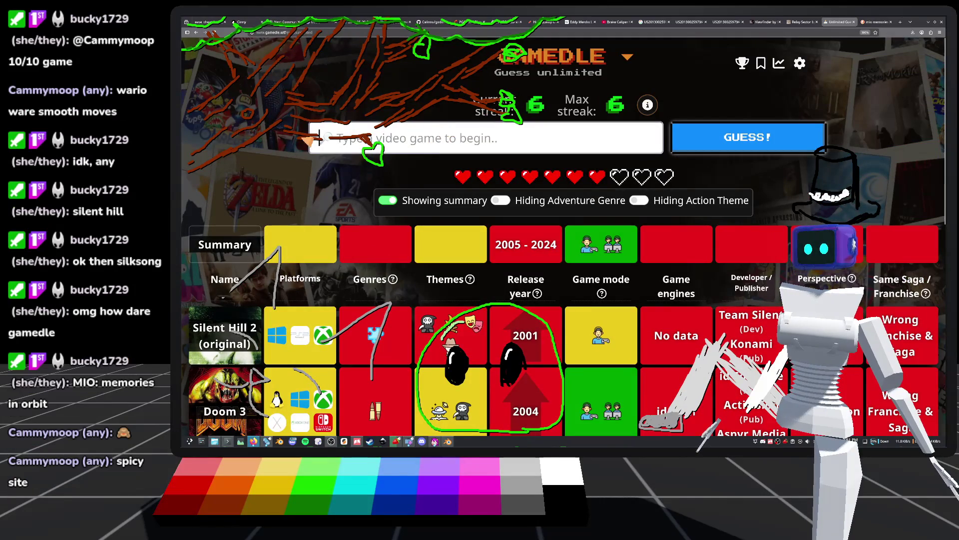
# Search 'ware' and submit WarioWare: Smooth Moves as the guess
pyautogui.write('wario')
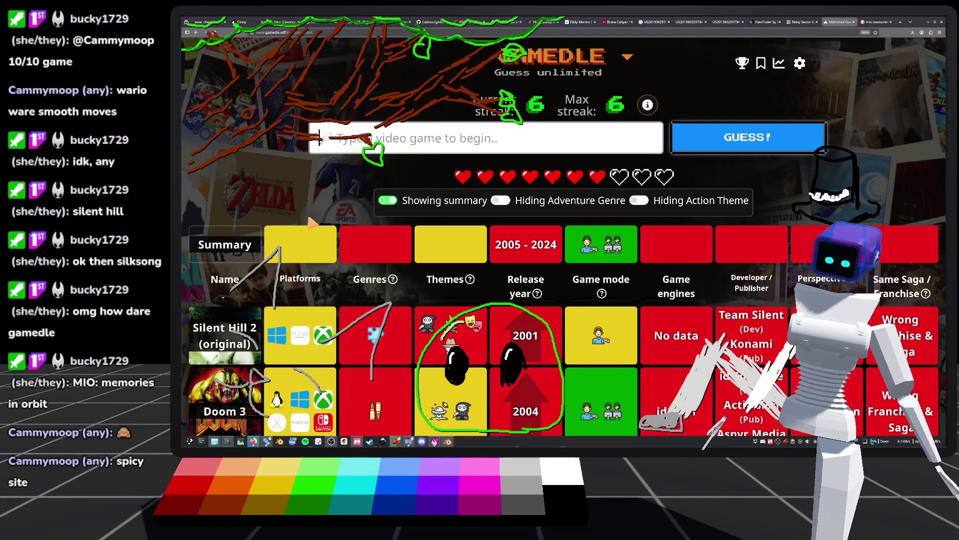
pyautogui.write(' w')
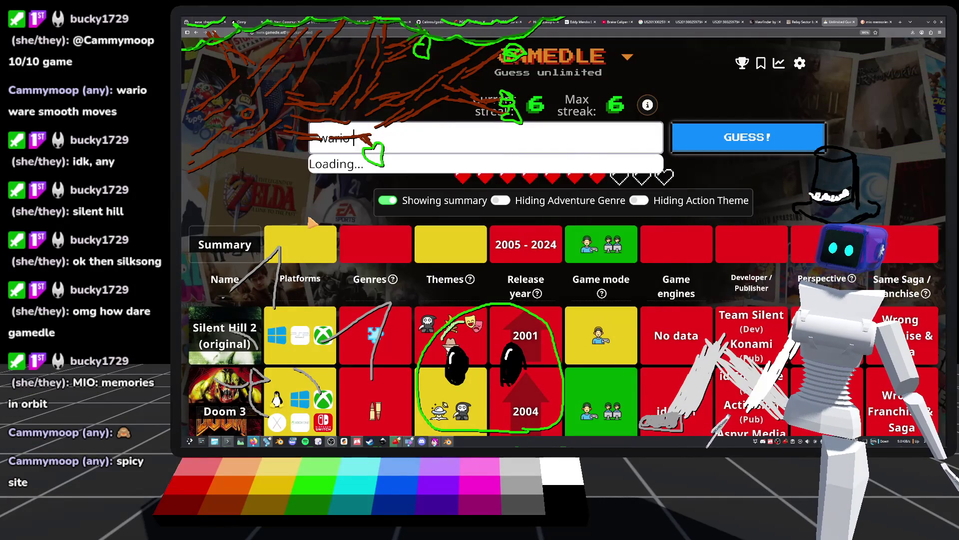
pyautogui.write('are')
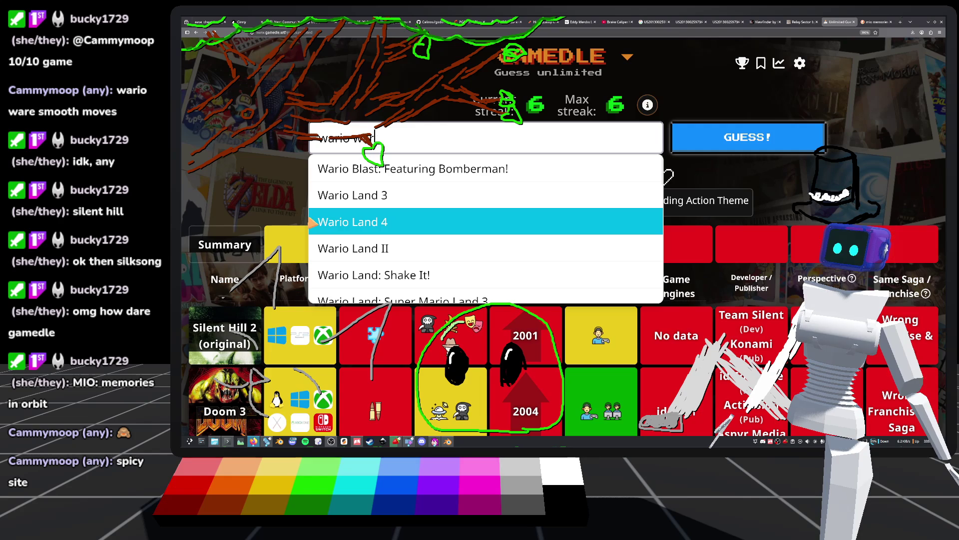
pyautogui.press('BackSpace')
pyautogui.press('BackSpace')
pyautogui.press('BackSpace')
pyautogui.write('wa')
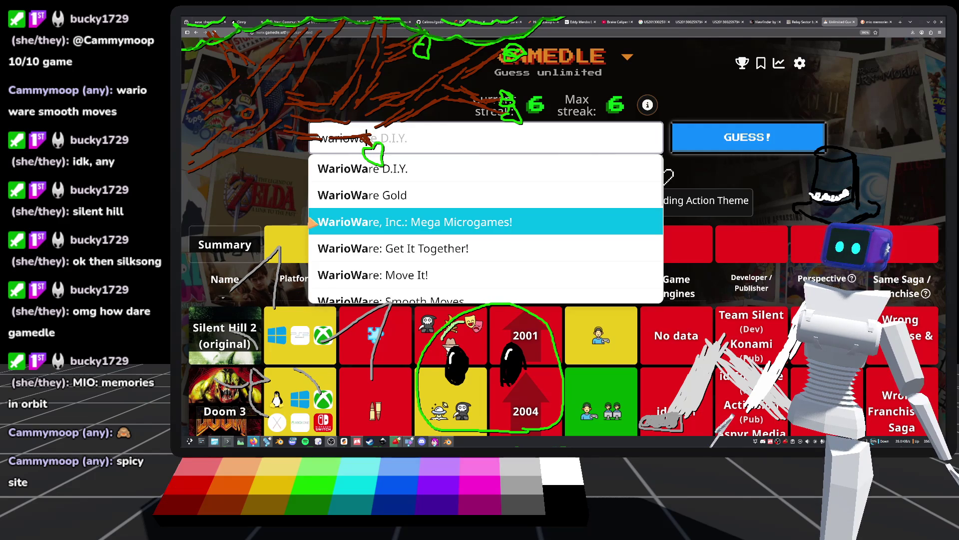
pyautogui.write('re')
pyautogui.scroll(-1, 452, 275)
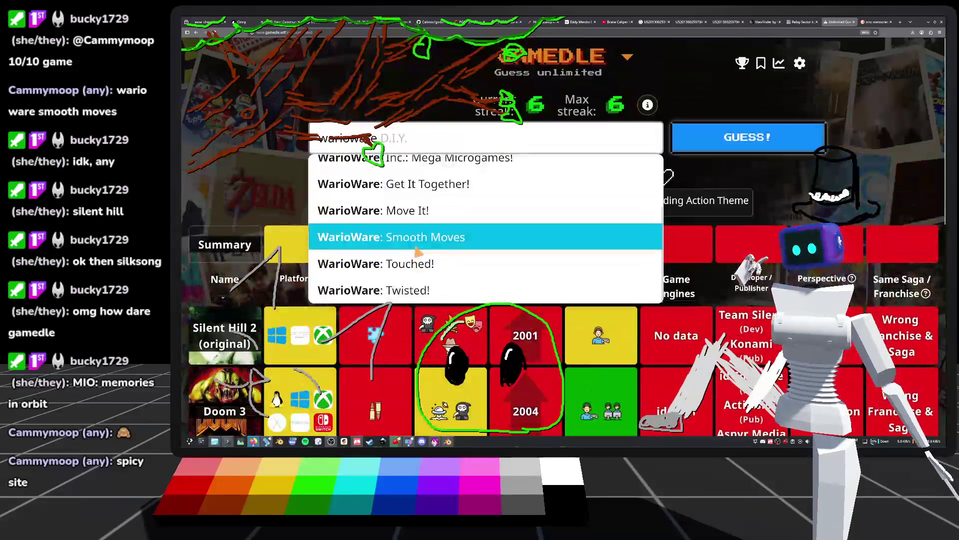
pyautogui.click(433, 244)
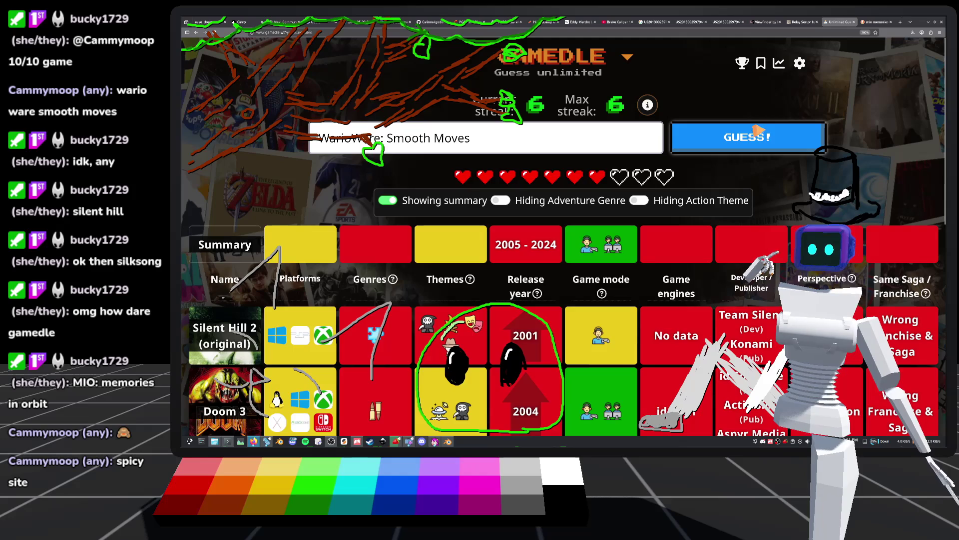
pyautogui.click(743, 137)
# Review the WarioWare row (Wii, 2006), which narrows the release year to 2007–2024
pyautogui.scroll(-7, 230, 167)
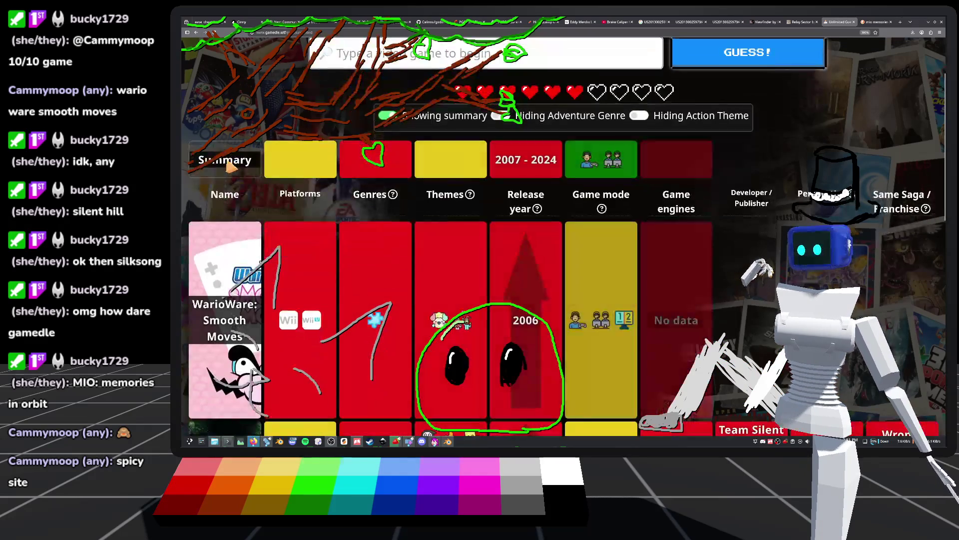
pyautogui.scroll(5, 235, 239)
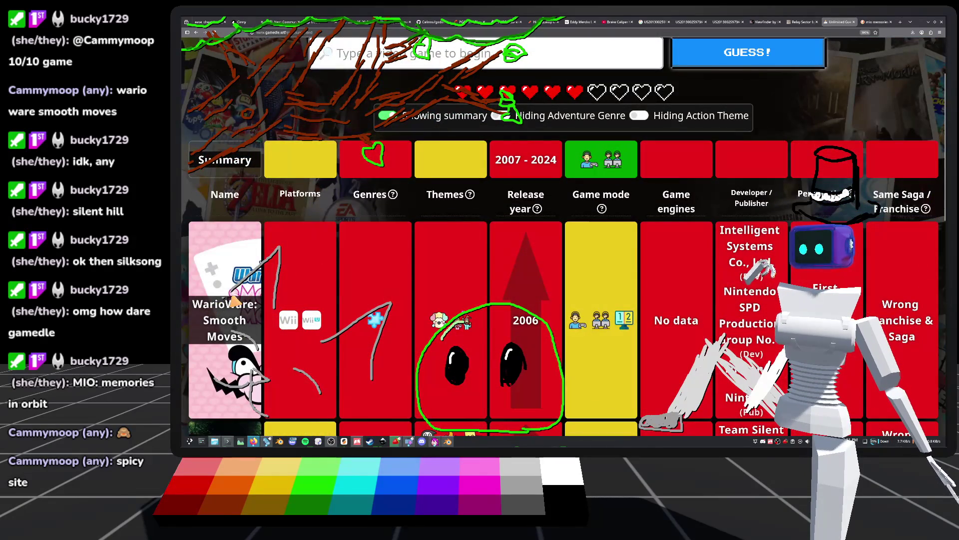
pyautogui.moveTo(611, 322)
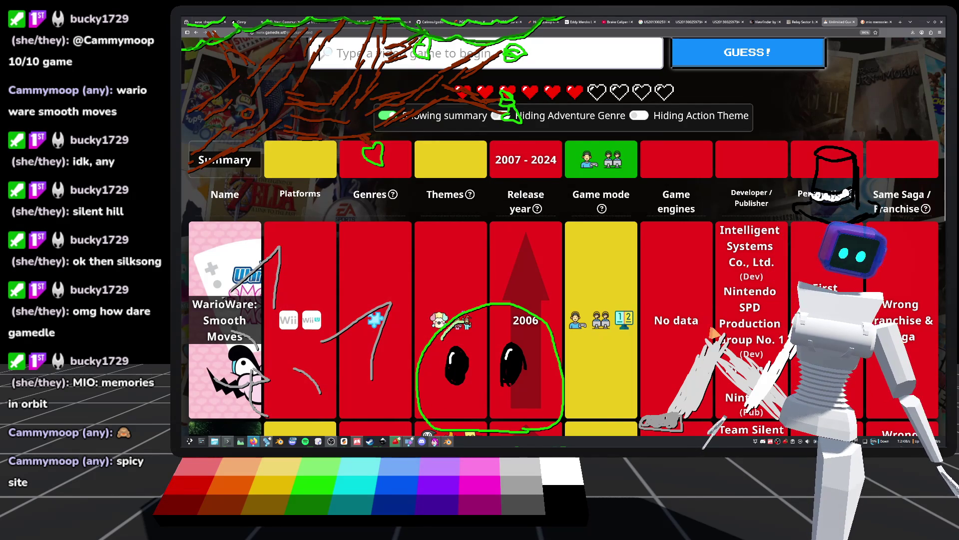
pyautogui.scroll(-3, 734, 190)
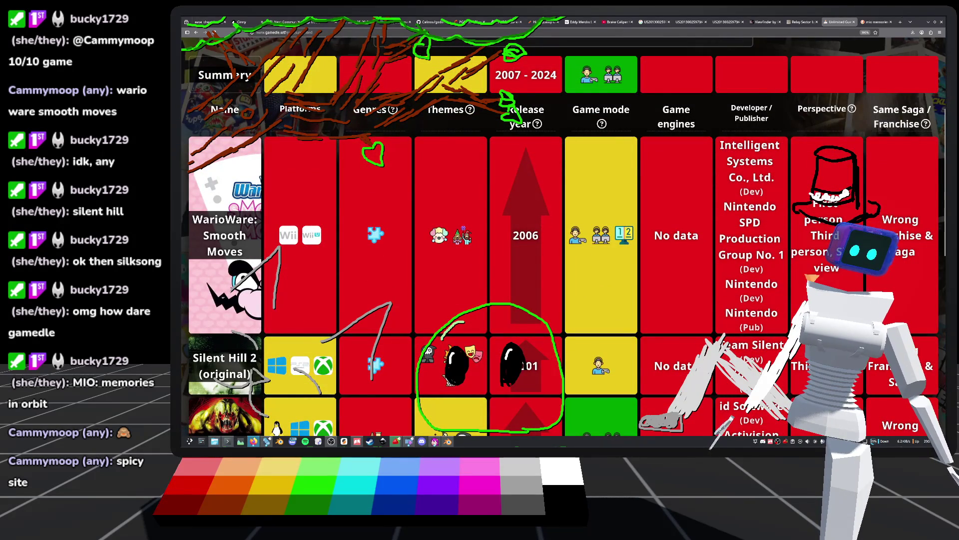
pyautogui.scroll(3, 750, 284)
pyautogui.scroll(-3, 749, 285)
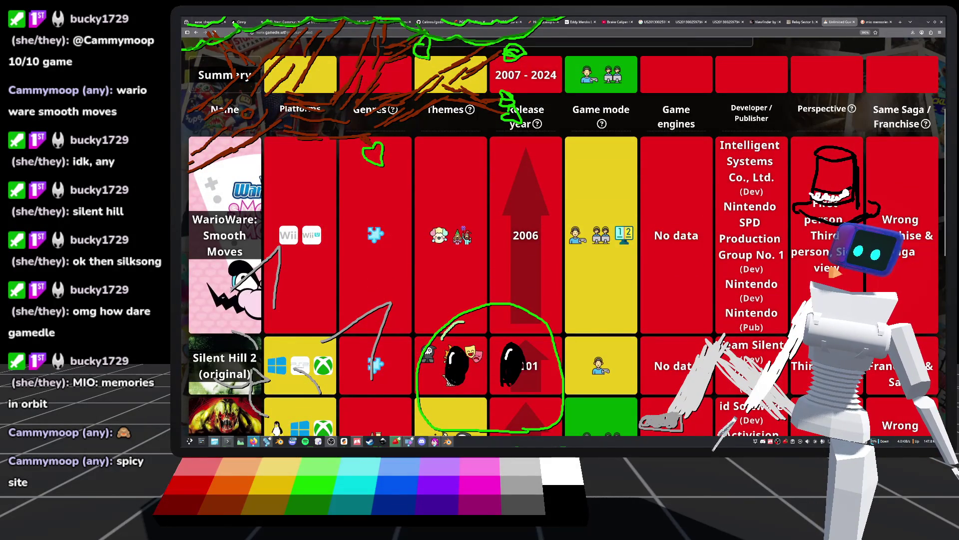
pyautogui.scroll(-5, 831, 271)
pyautogui.scroll(10, 830, 274)
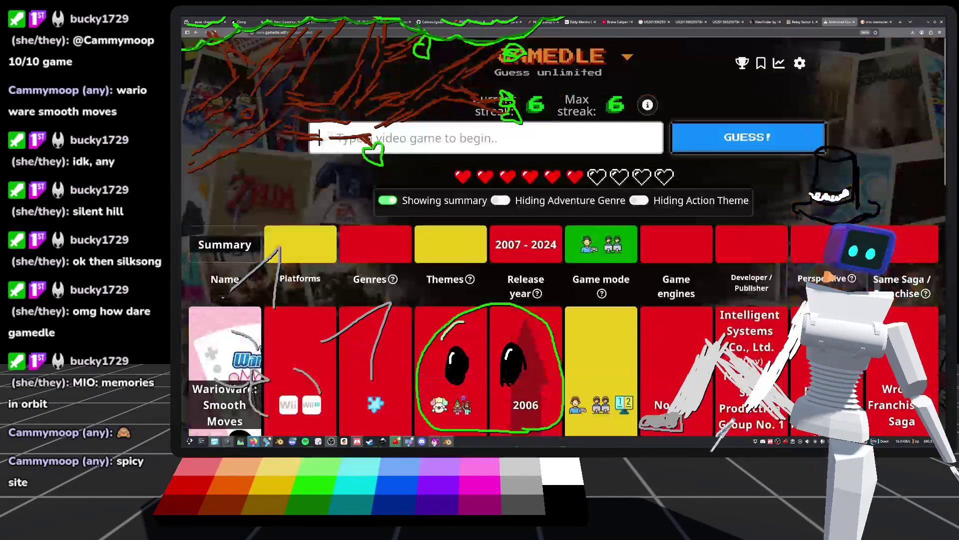
pyautogui.moveTo(830, 276)
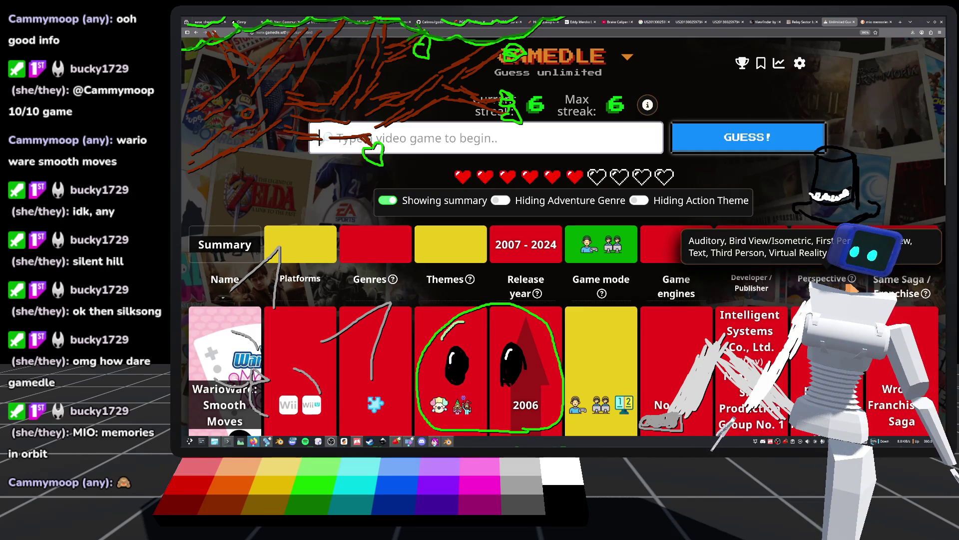
# Scroll through the clue table to review all guesses so far
pyautogui.scroll(-3, 850, 286)
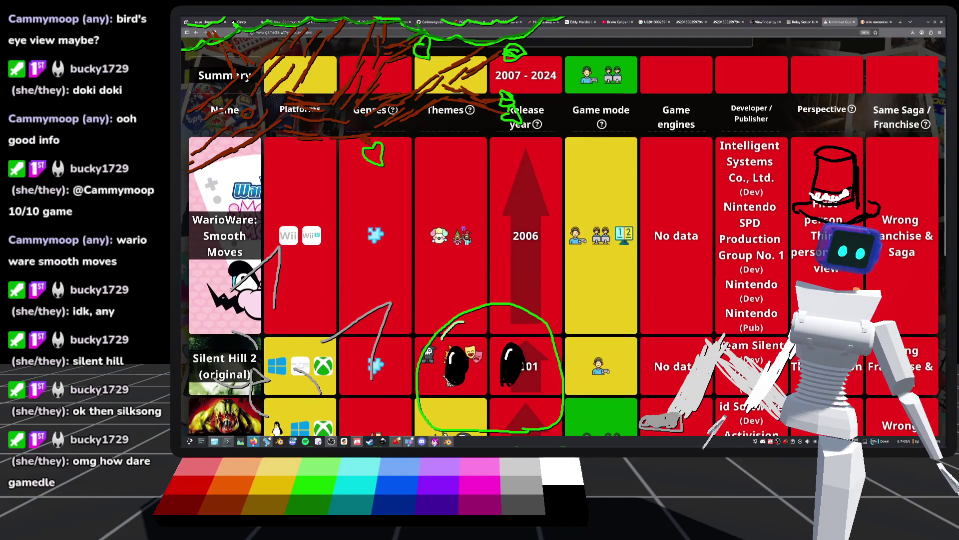
pyautogui.scroll(3, 812, 265)
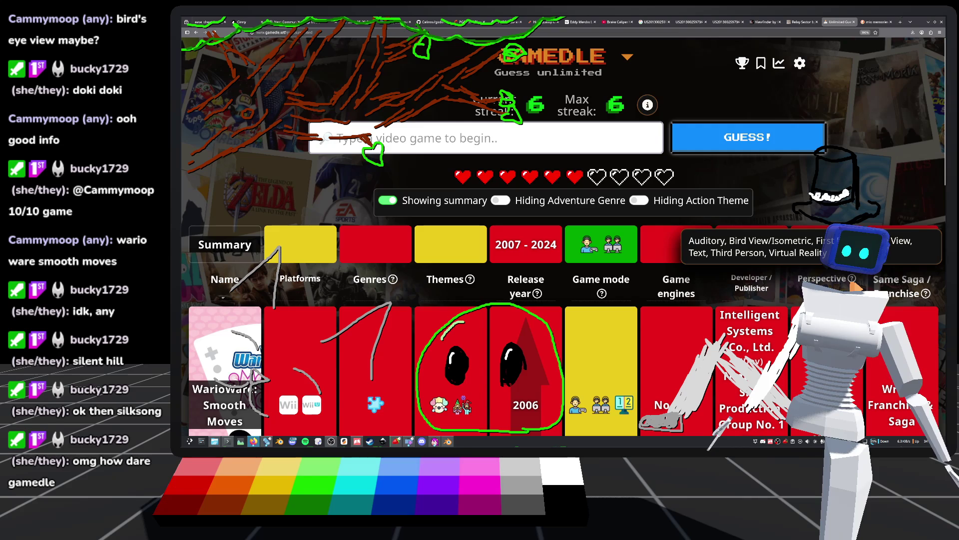
pyautogui.scroll(-10, 848, 283)
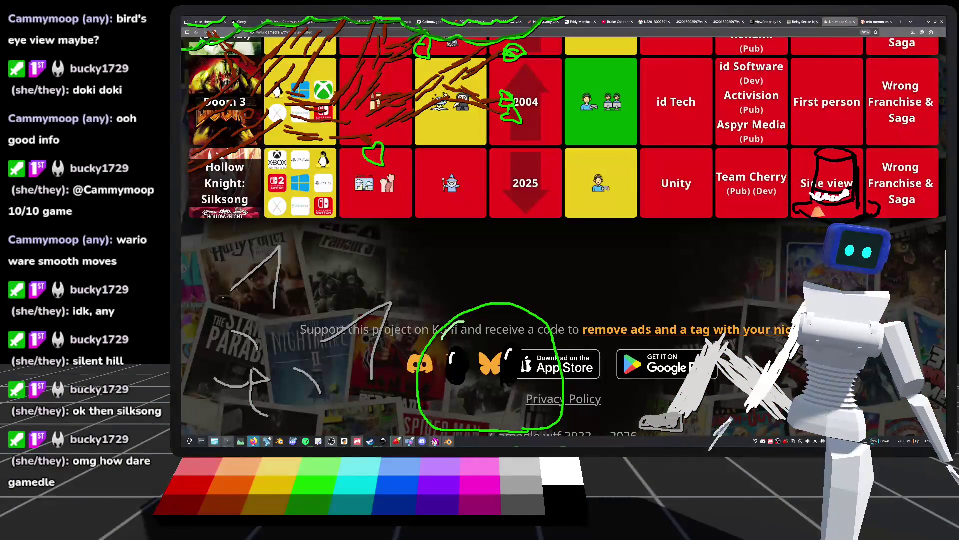
pyautogui.scroll(4, 848, 282)
pyautogui.scroll(5, 848, 283)
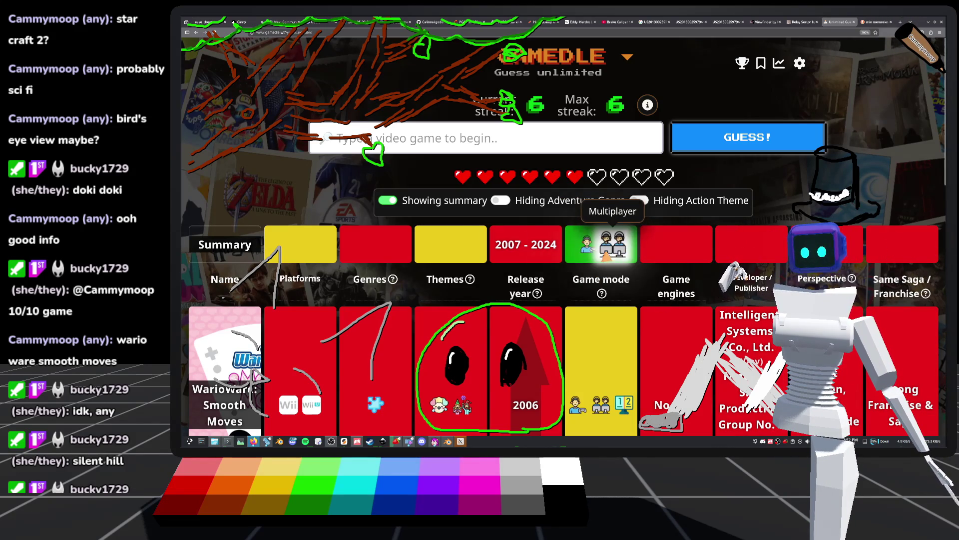
pyautogui.scroll(-2, 610, 254)
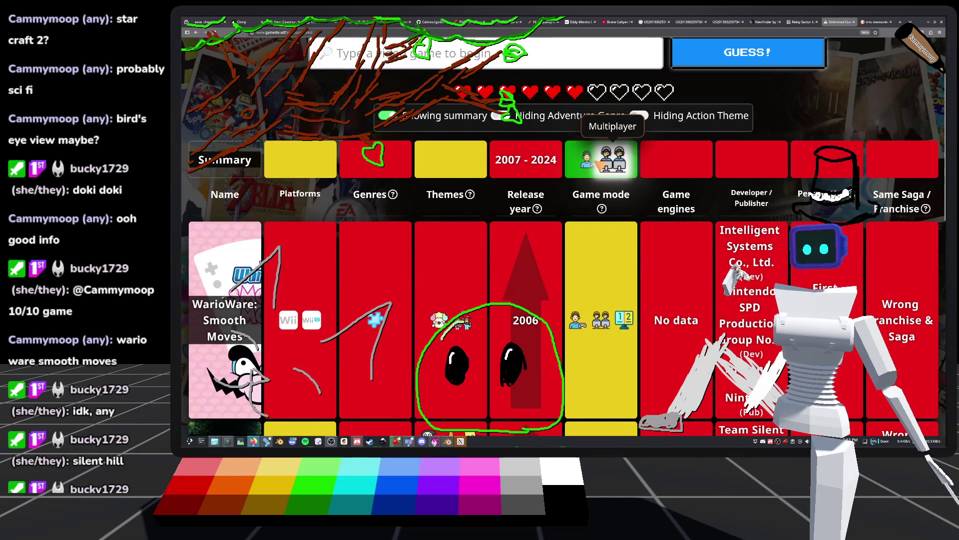
pyautogui.scroll(-2, 591, 166)
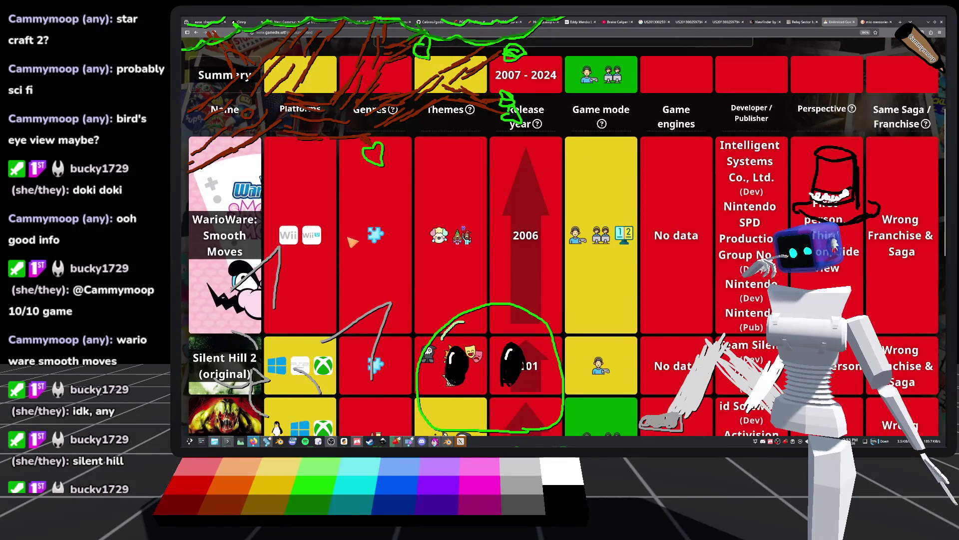
pyautogui.scroll(-4, 396, 243)
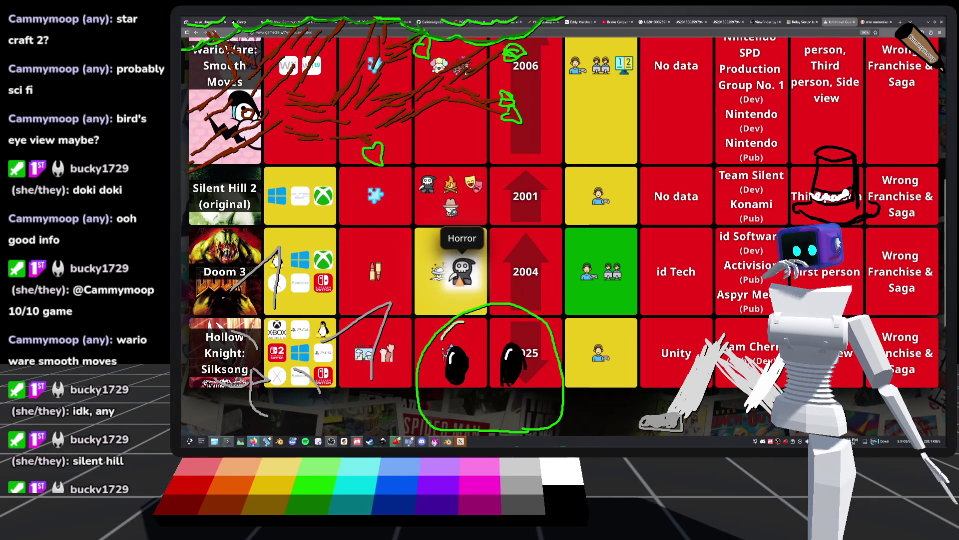
pyautogui.scroll(5, 439, 240)
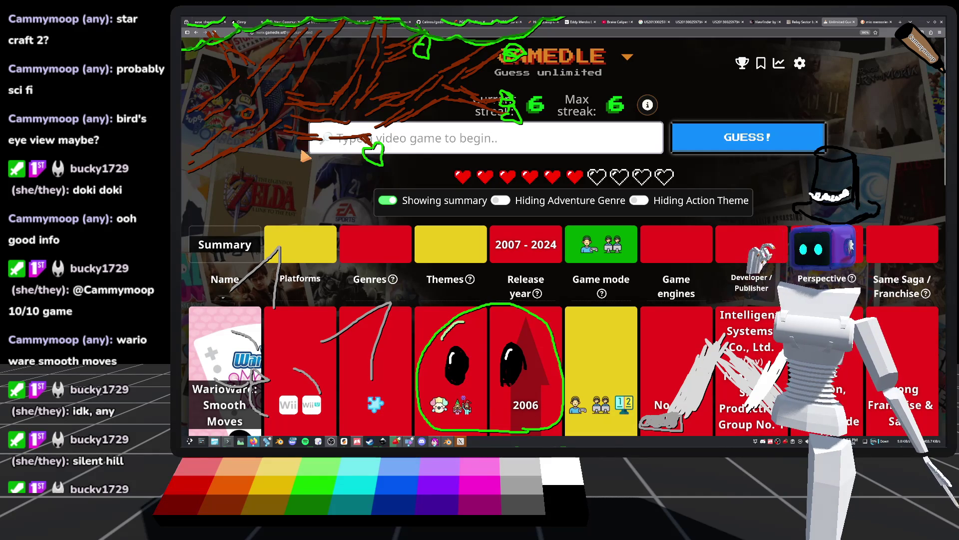
# Enter 'doki' in the guess box so Doki Doki Literature Club! is suggested
pyautogui.write('so')
pyautogui.press('BackSpace')
pyautogui.press('BackSpace')
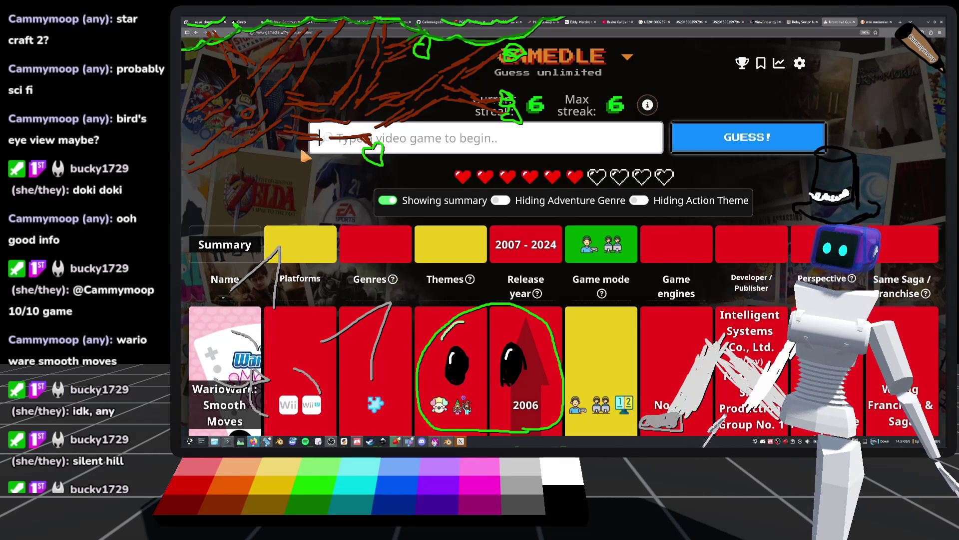
pyautogui.write('doki')
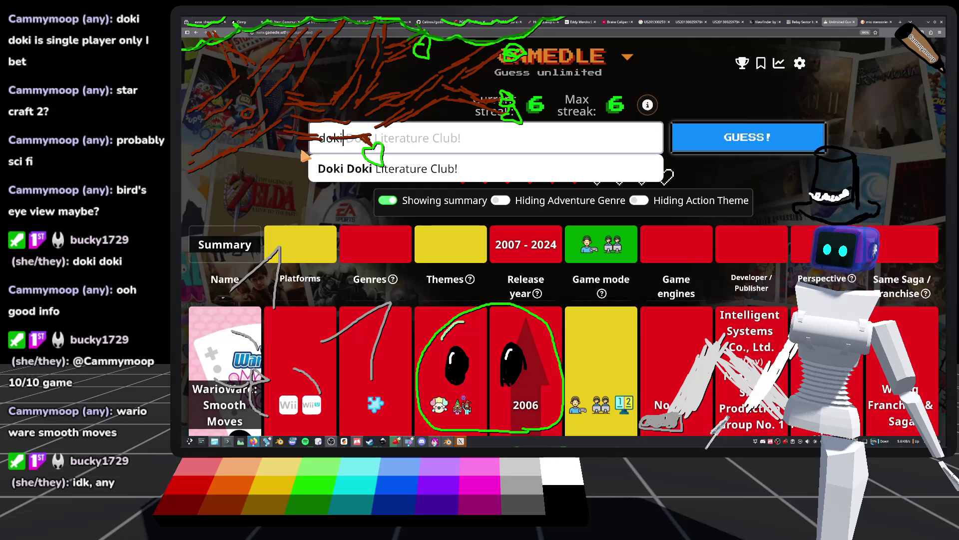
# Submit Doki Doki Literature Club!, narrowing the release year to 2012–2016
pyautogui.click(318, 177)
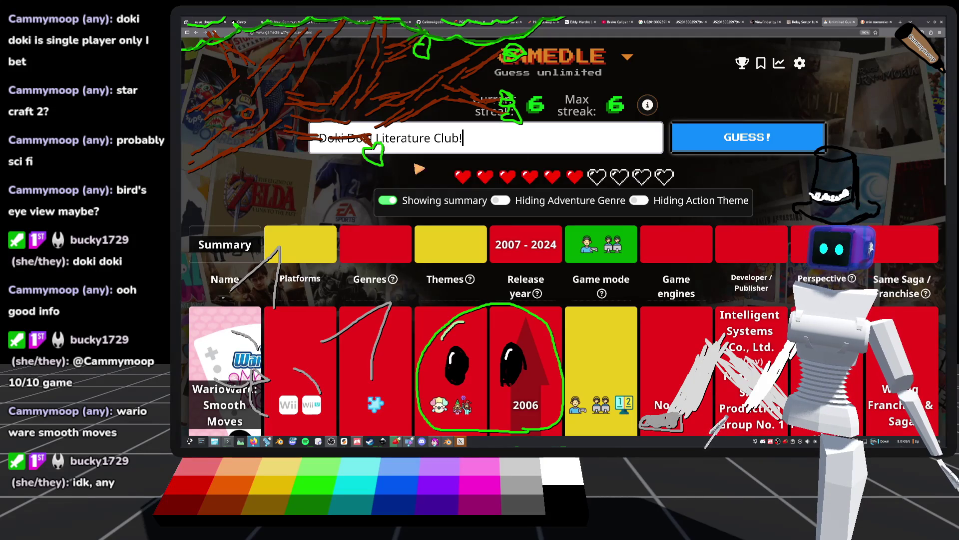
pyautogui.click(715, 137)
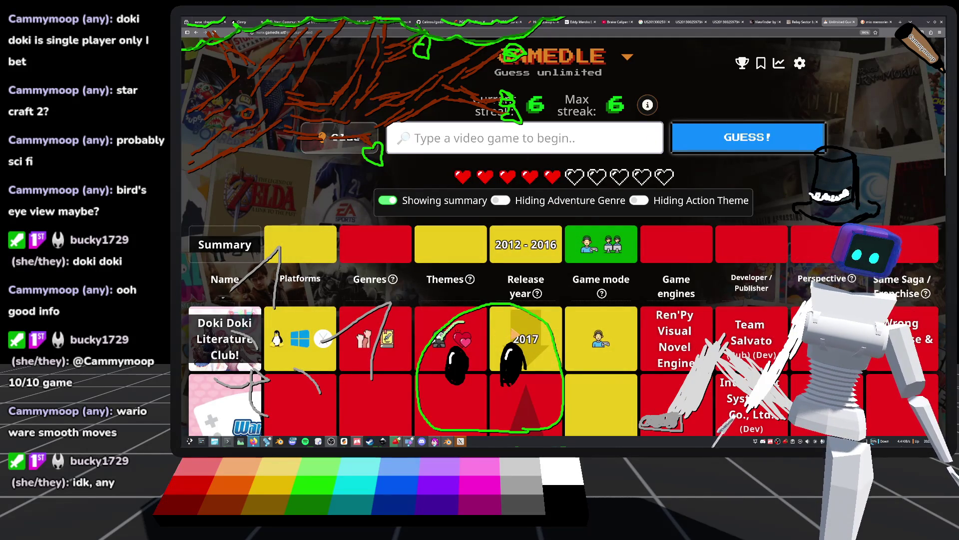
pyautogui.scroll(-2, 634, 349)
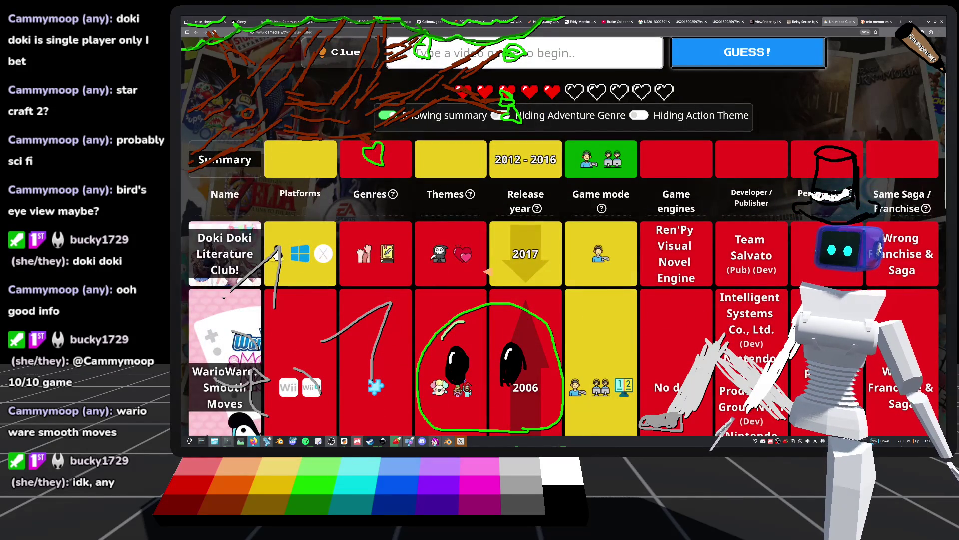
pyautogui.scroll(2, 462, 255)
# Type 'starcraft' in the guess box to bring up the StarCraft title suggestions
pyautogui.click(394, 137)
pyautogui.write('str')
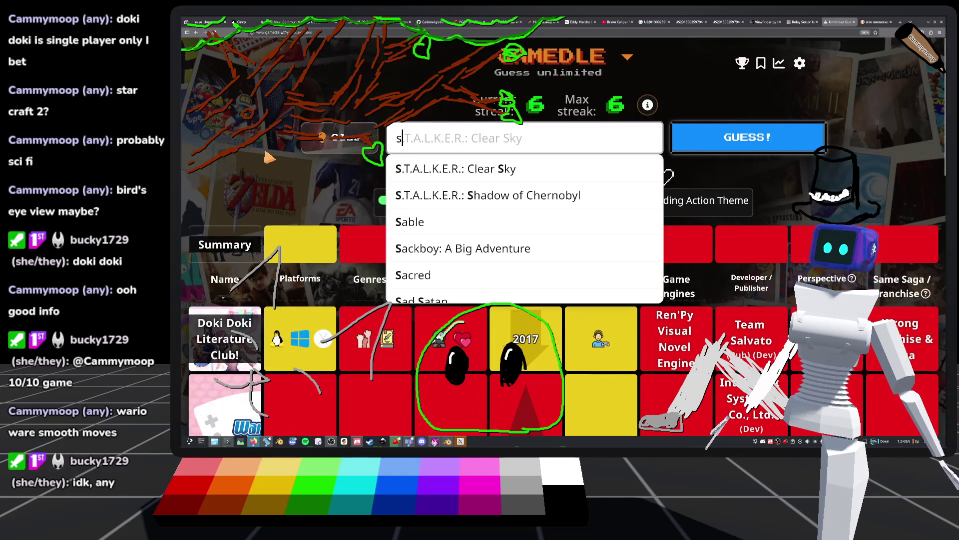
pyautogui.press('BackSpace')
pyautogui.write('a')
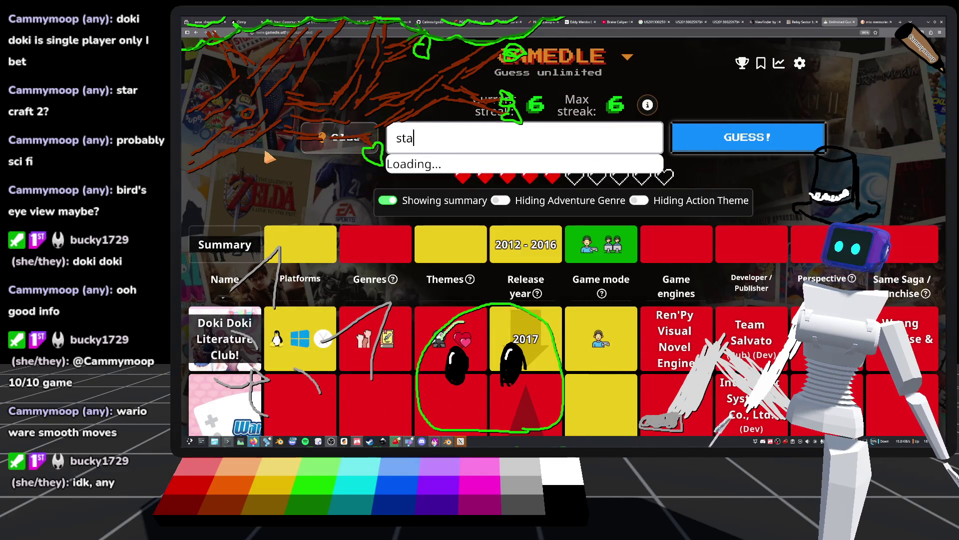
pyautogui.write('rcr')
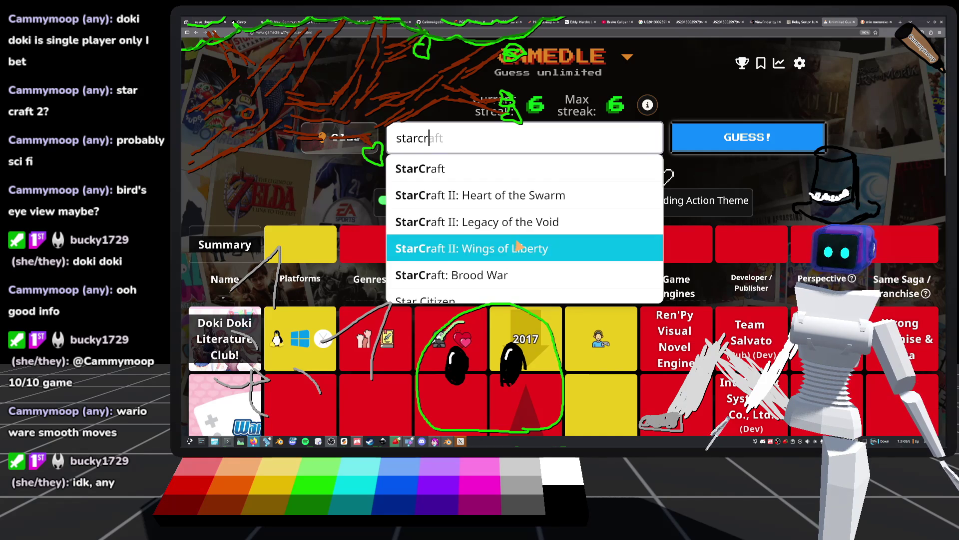
pyautogui.scroll(-5, 505, 215)
pyautogui.scroll(5, 494, 217)
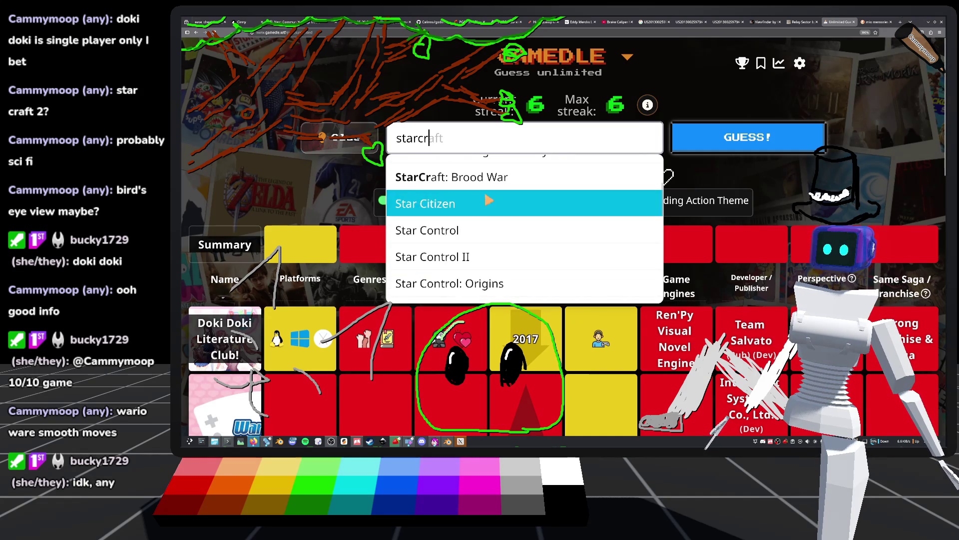
pyautogui.scroll(3, 494, 220)
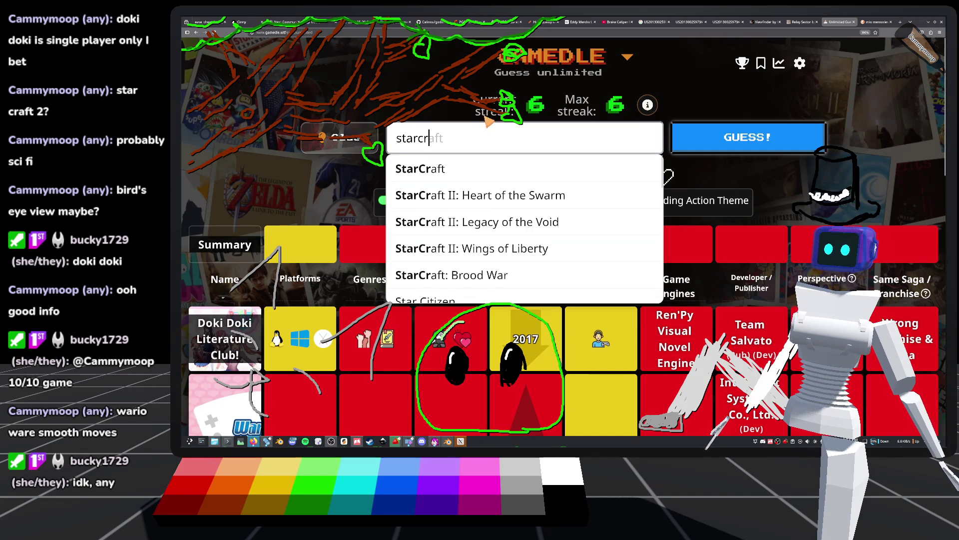
pyautogui.write('aF')
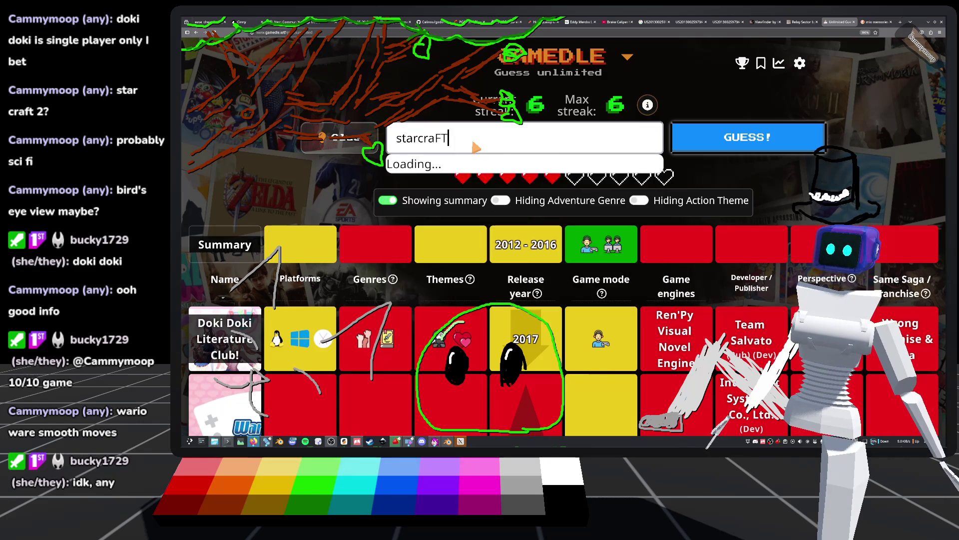
pyautogui.press('BackSpace')
pyautogui.write('ft')
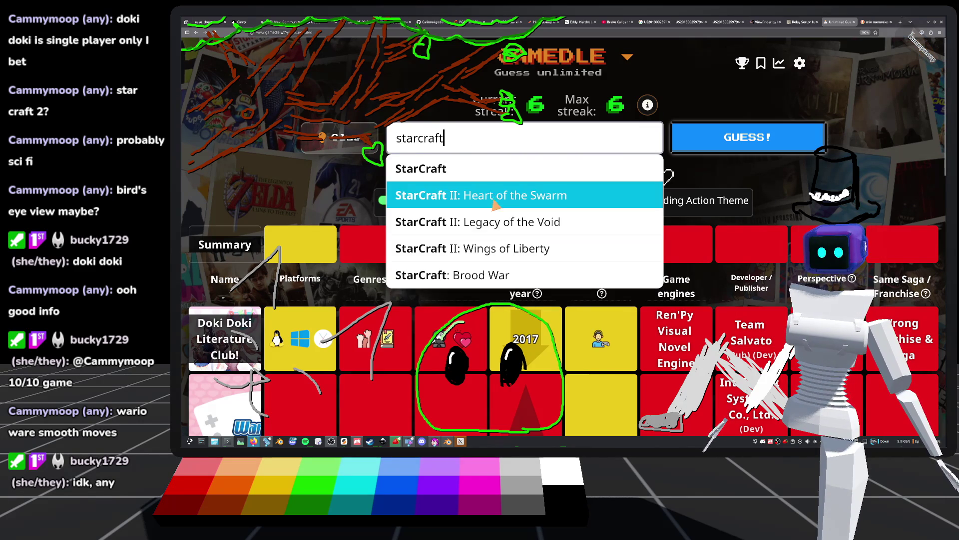
pyautogui.scroll(-3, 456, 168)
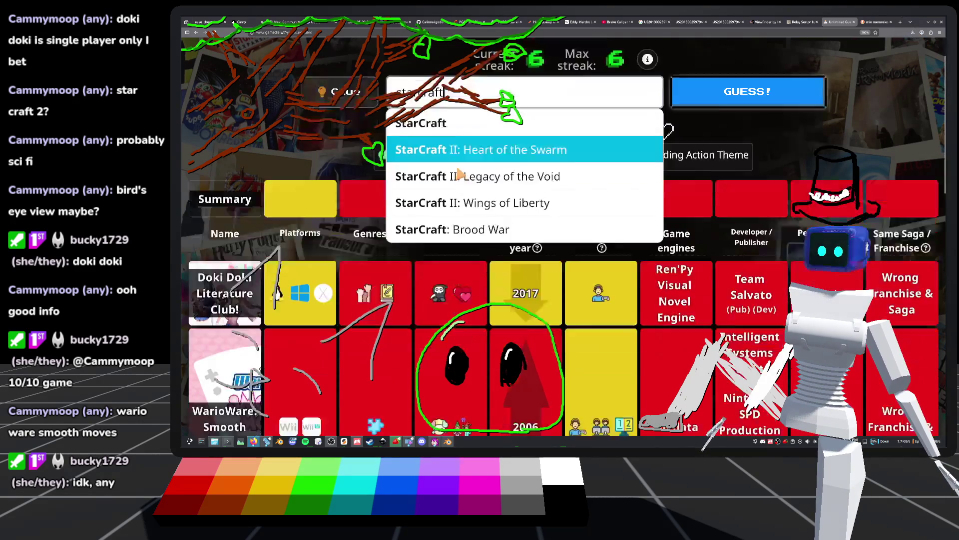
pyautogui.scroll(3, 332, 213)
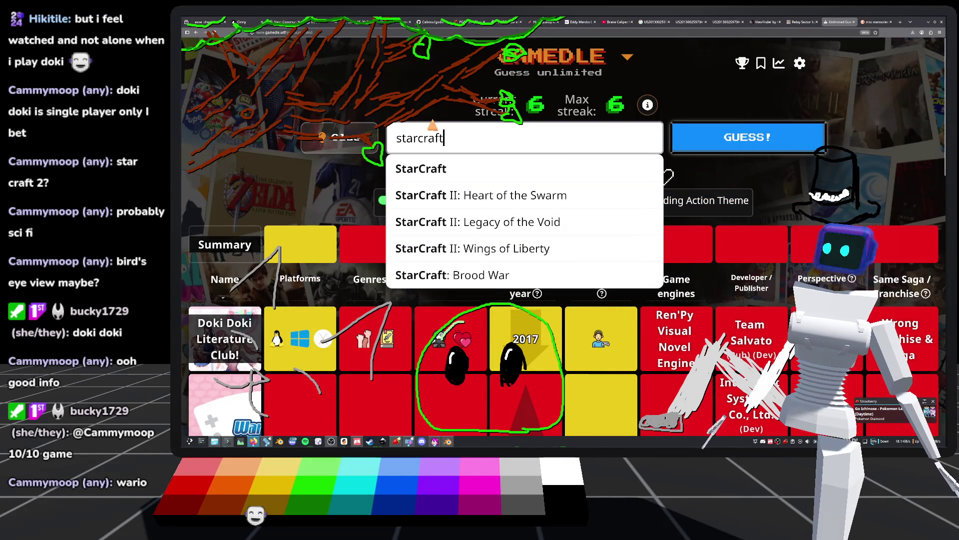
pyautogui.click(333, 184)
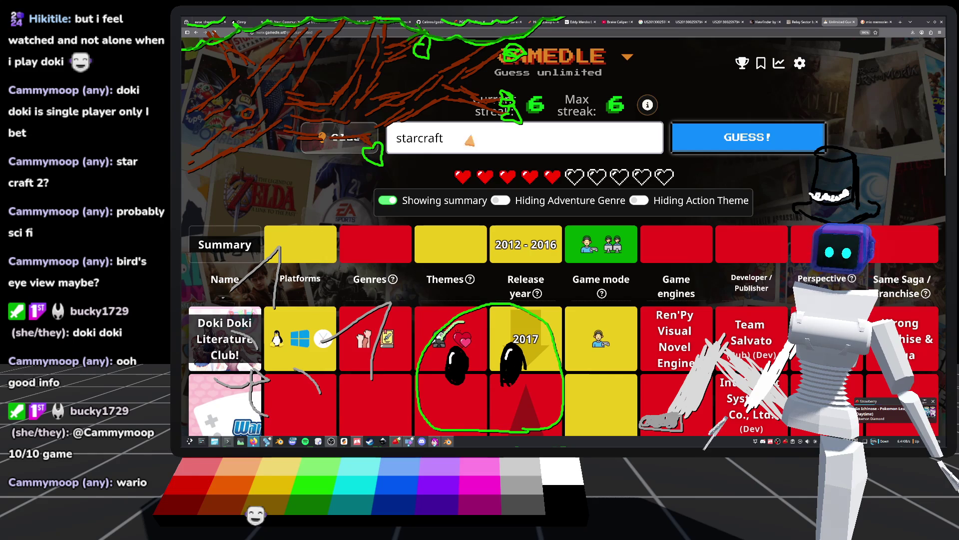
pyautogui.click(523, 142)
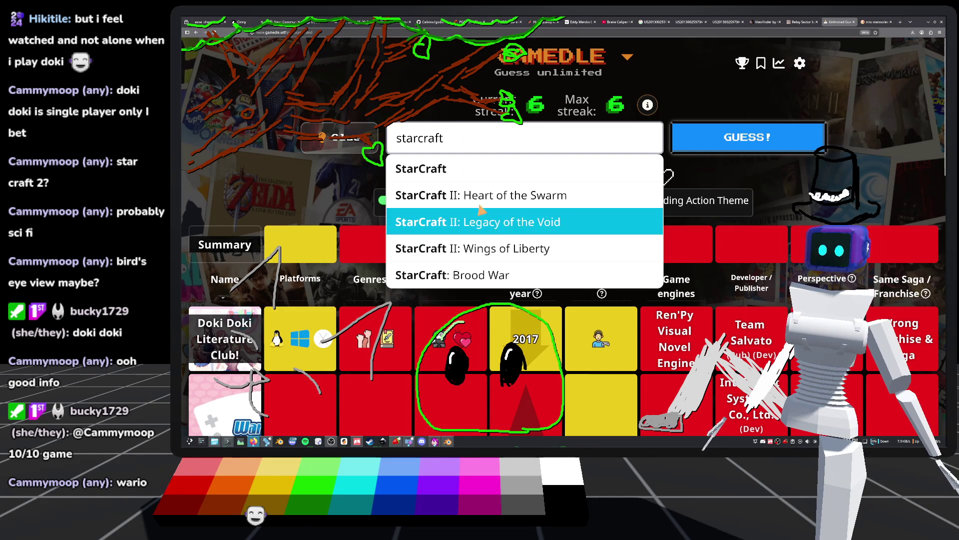
# Submit StarCraft II: Wings of Liberty from the reopened StarCraft suggestions
pyautogui.click(488, 171)
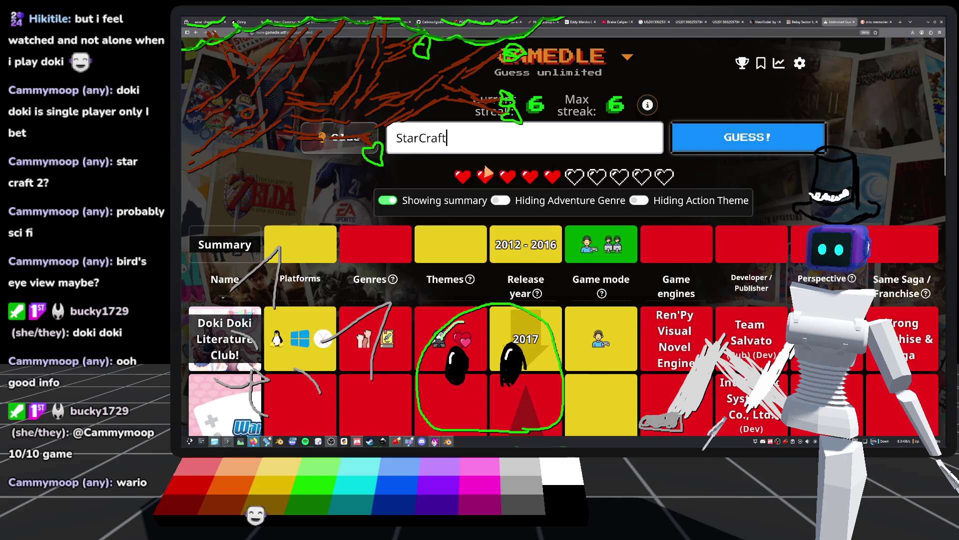
pyautogui.moveTo(443, 138); pyautogui.dragTo(395, 138)
pyautogui.click(468, 137)
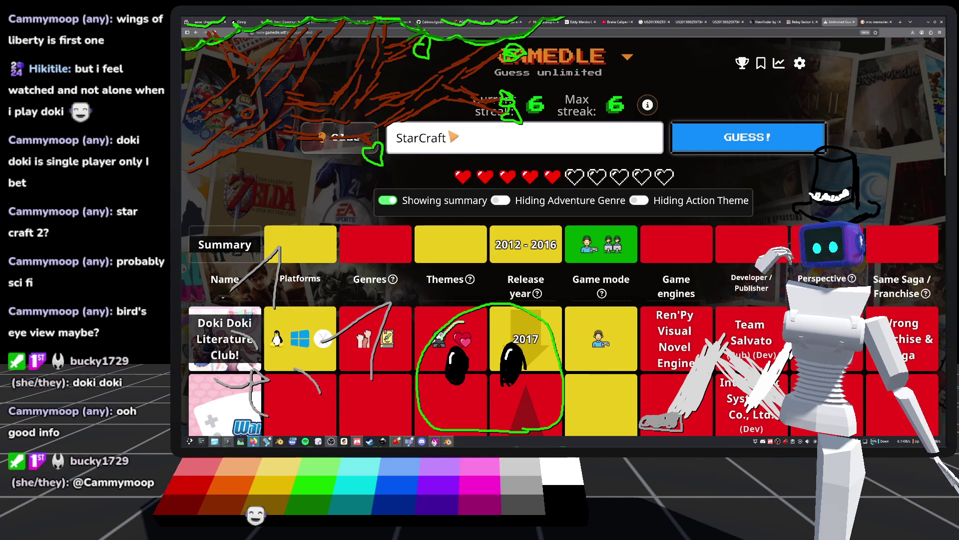
pyautogui.press('BackSpace')
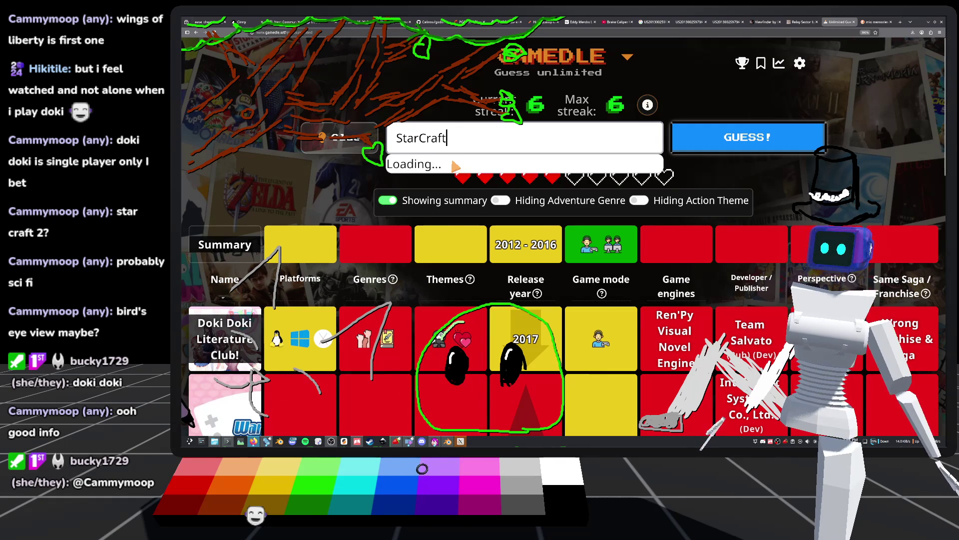
pyautogui.write('t')
pyautogui.click(514, 247)
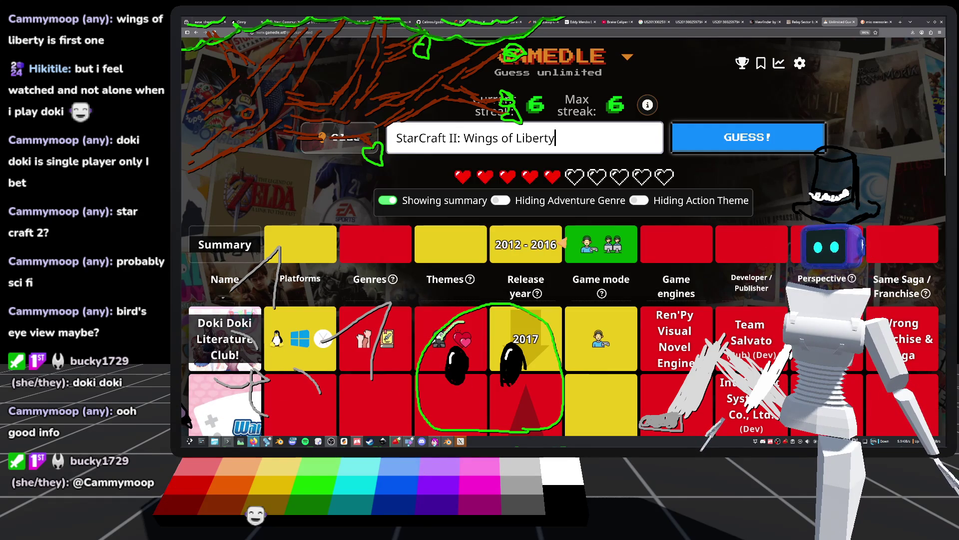
pyautogui.click(738, 148)
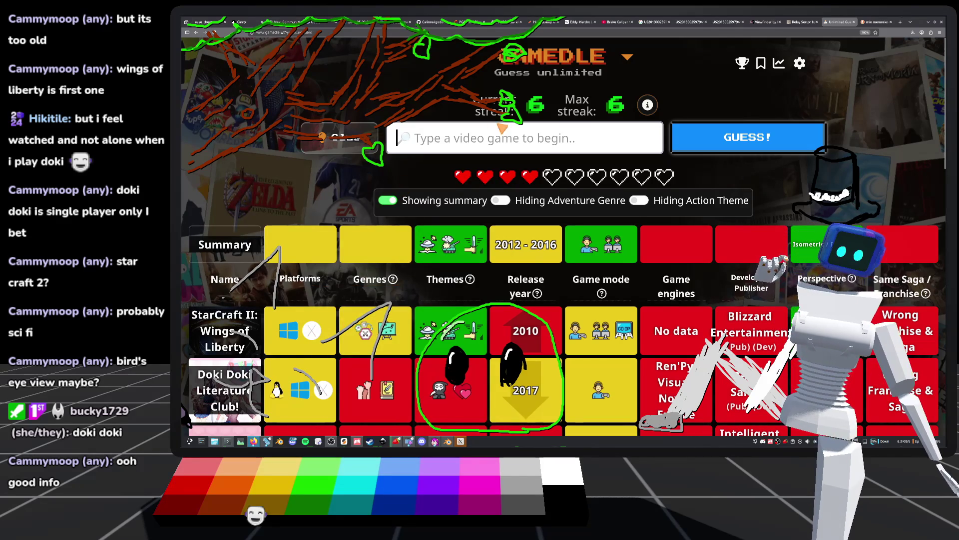
# Review the StarCraft II row's theme and Isometric / Bird view perspective matches
pyautogui.scroll(-3, 356, 311)
pyautogui.scroll(-5, 356, 311)
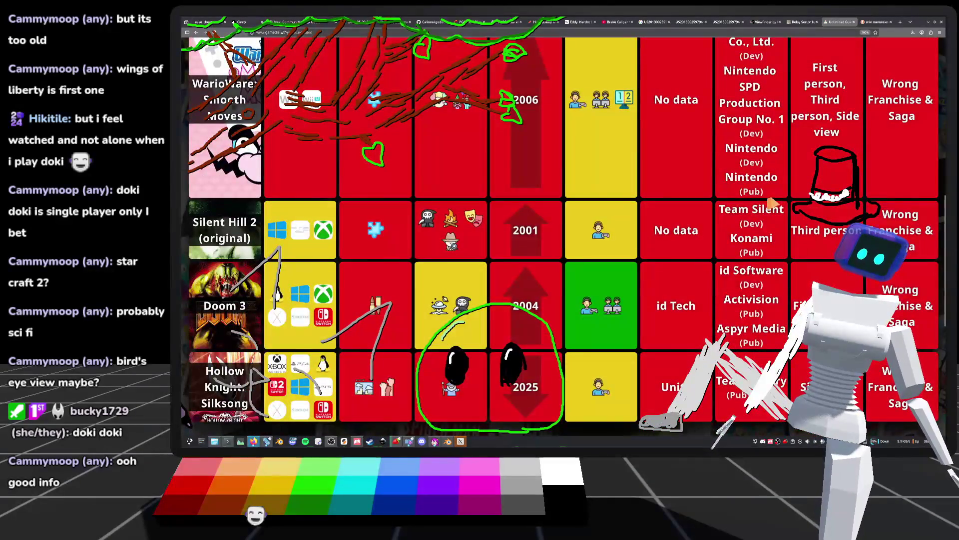
pyautogui.scroll(-3, 356, 310)
pyautogui.scroll(10, 446, 282)
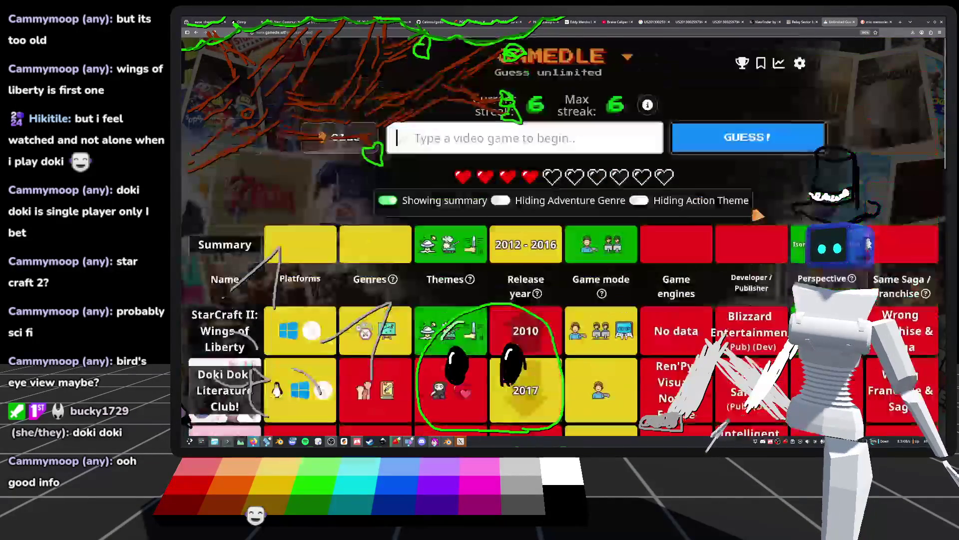
pyautogui.moveTo(446, 282)
pyautogui.scroll(-3, 446, 281)
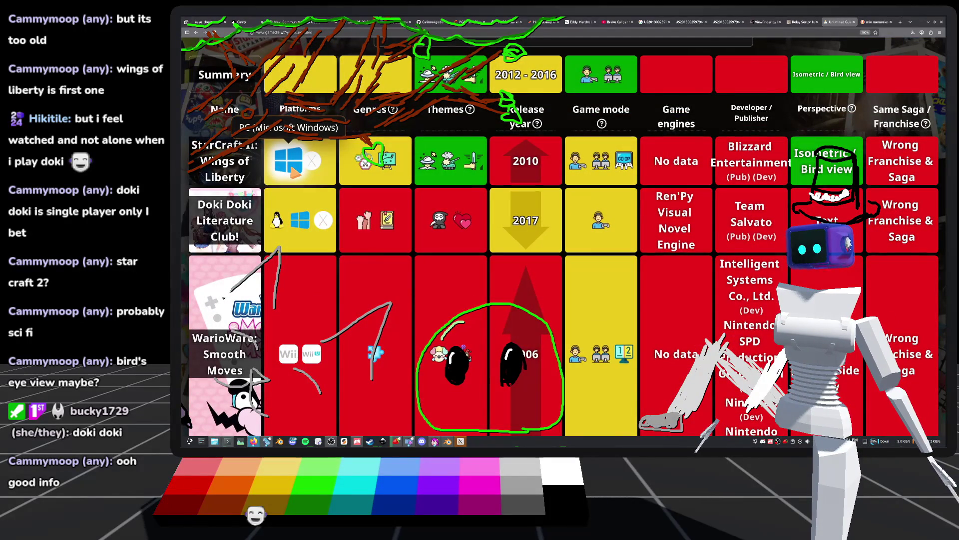
pyautogui.scroll(-6, 294, 170)
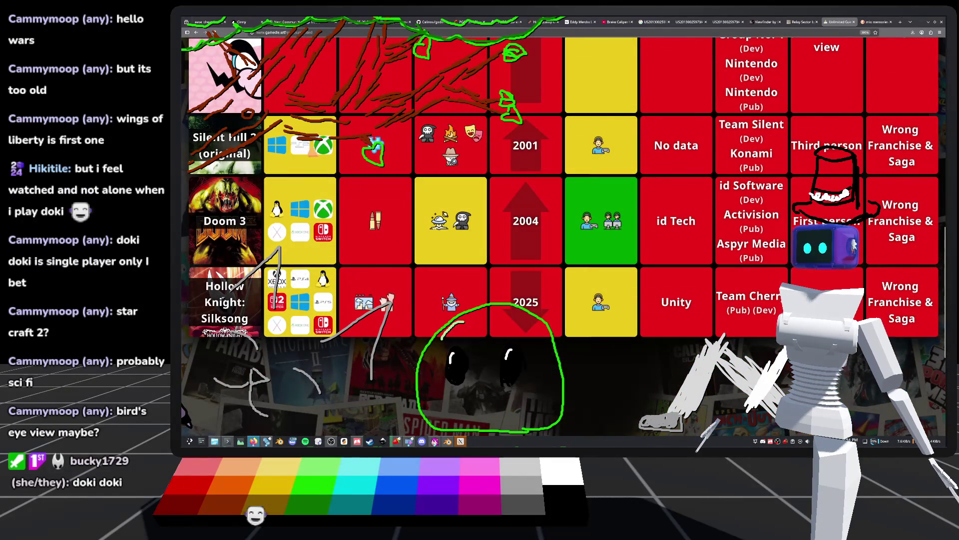
pyautogui.scroll(10, 327, 213)
pyautogui.scroll(-3, 314, 250)
pyautogui.scroll(2, 304, 286)
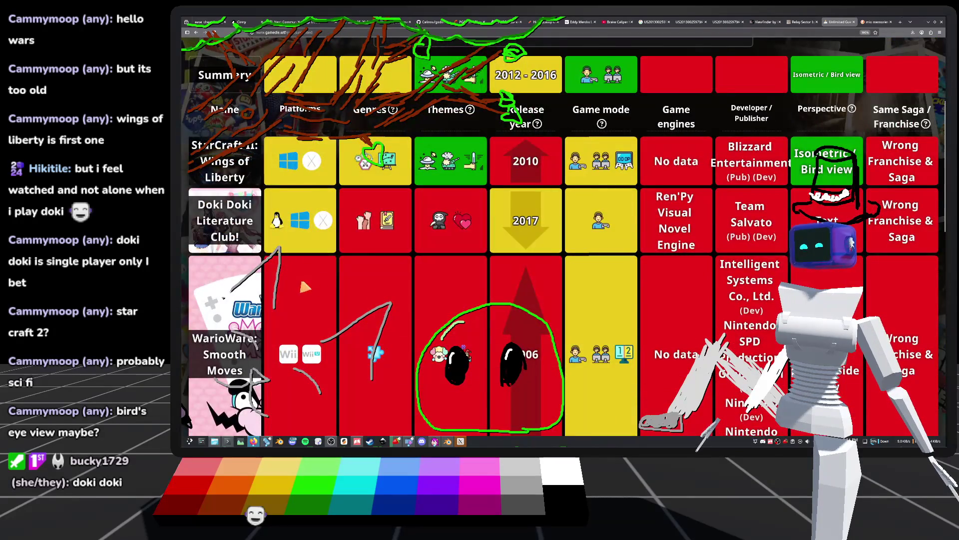
pyautogui.scroll(3, 304, 286)
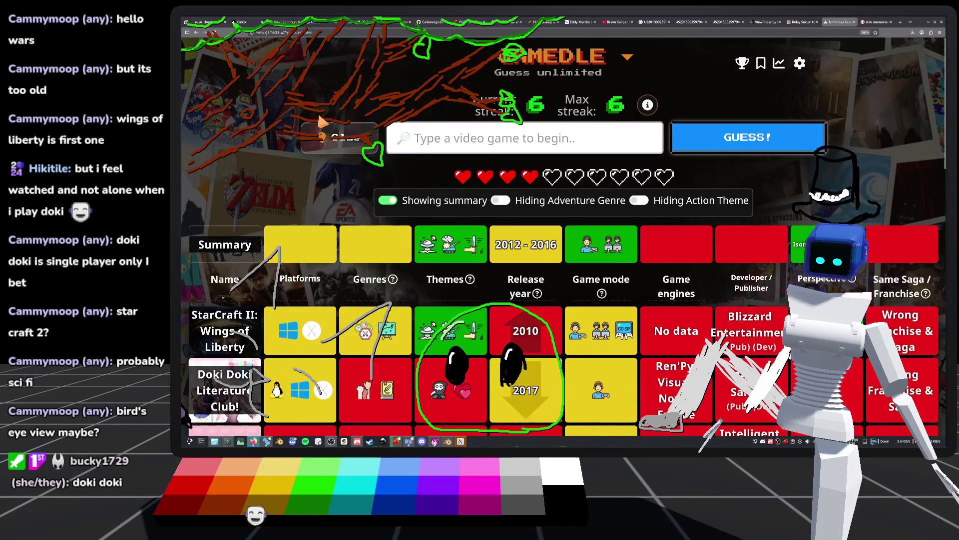
pyautogui.write('h')
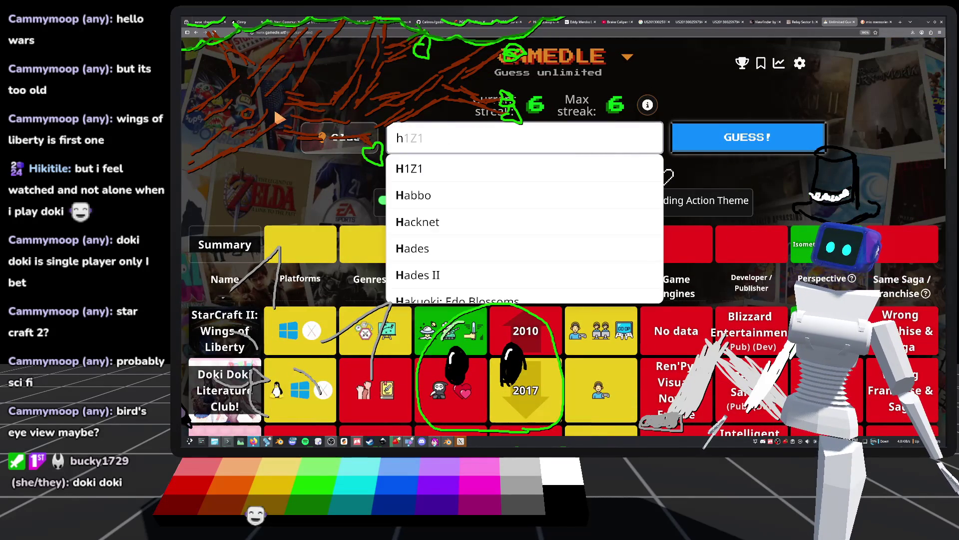
pyautogui.press('BackSpace')
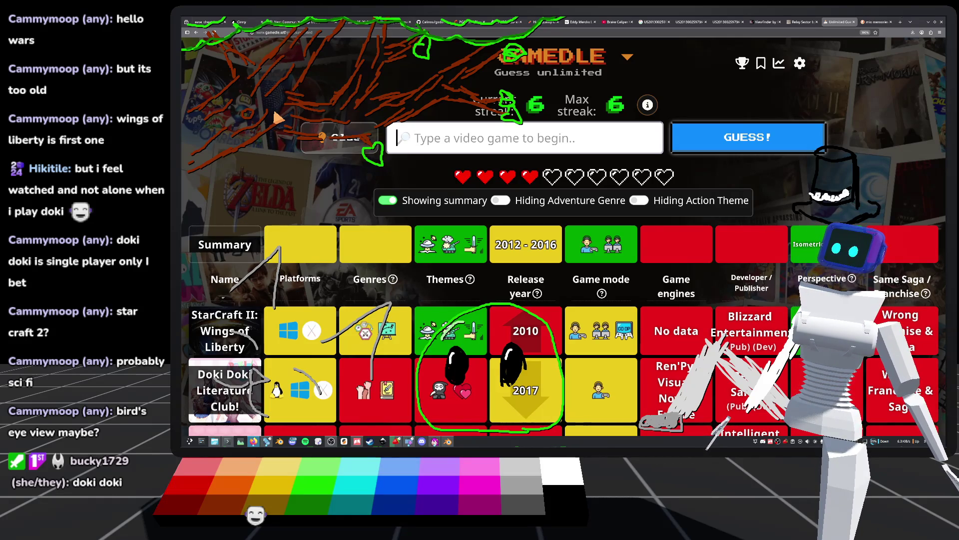
pyautogui.scroll(-5, 672, 282)
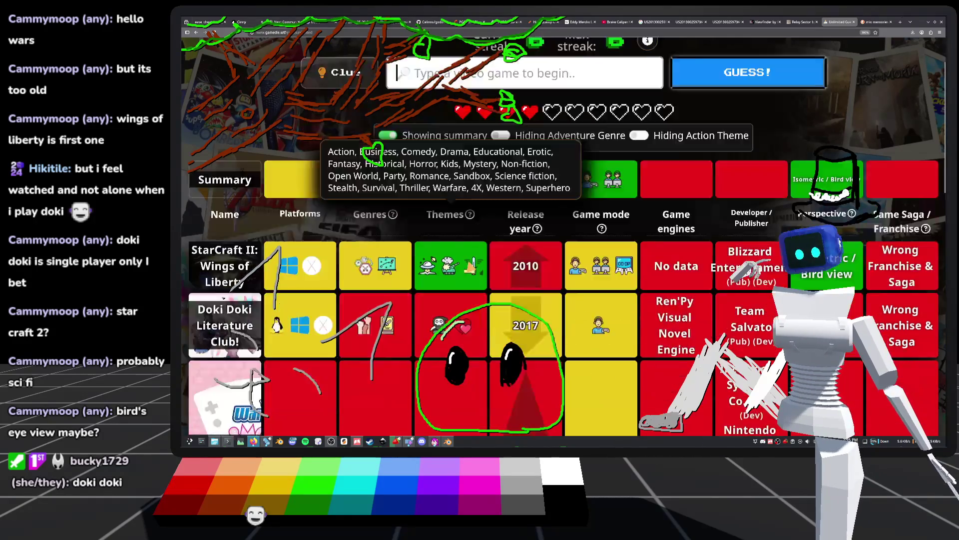
pyautogui.scroll(2, 673, 282)
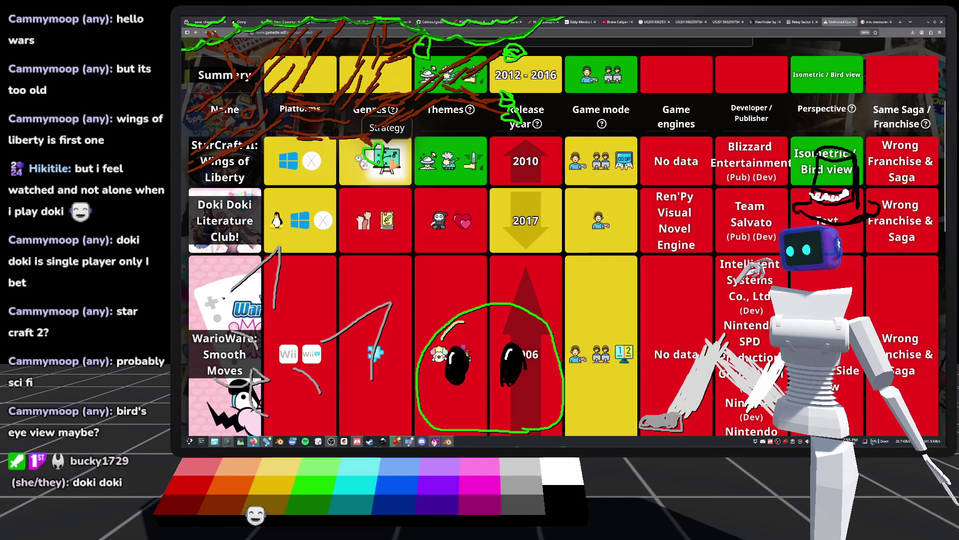
pyautogui.scroll(-8, 394, 171)
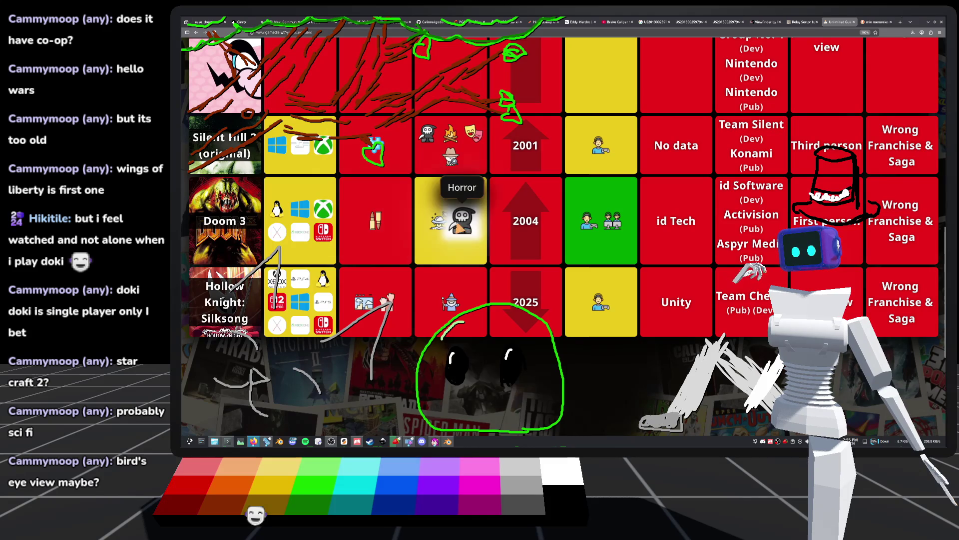
pyautogui.scroll(10, 463, 229)
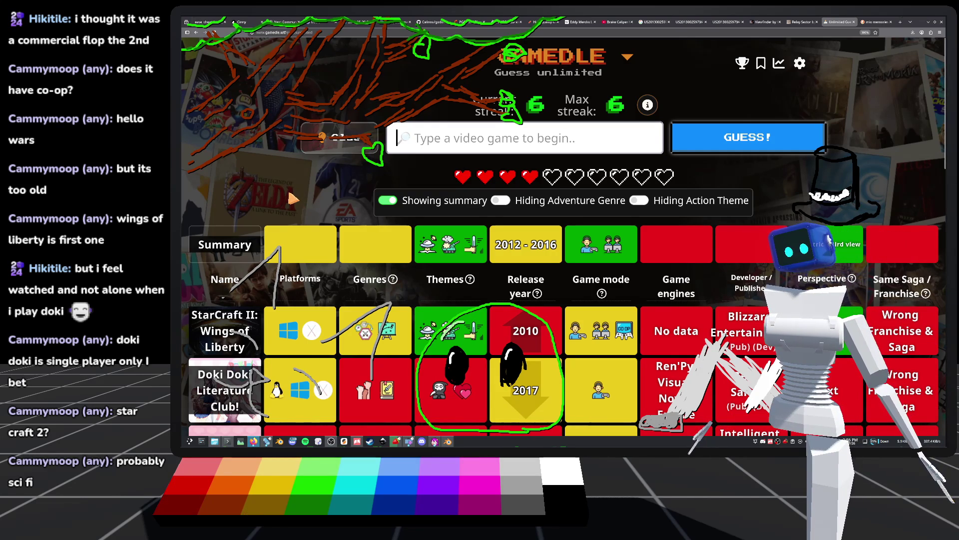
pyautogui.moveTo(599, 255)
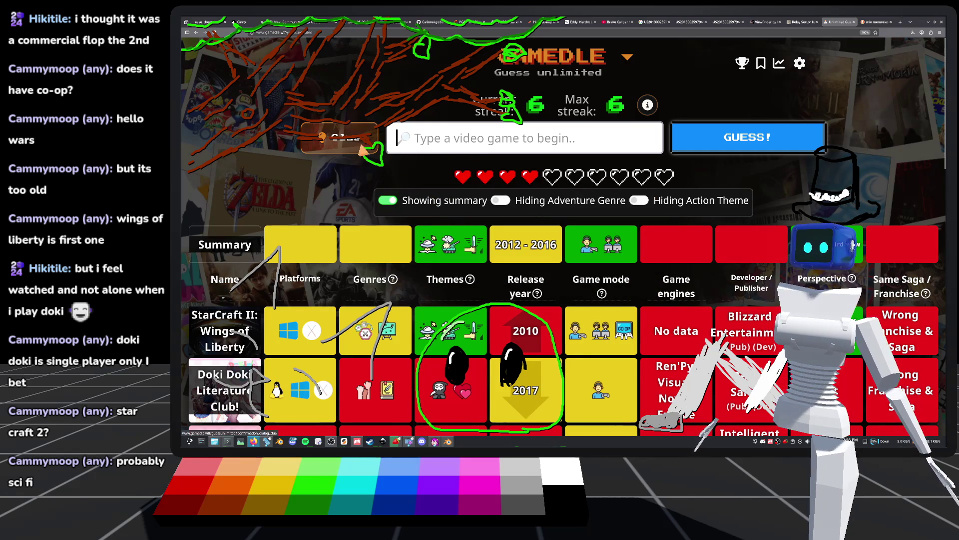
pyautogui.scroll(-2, 440, 145)
pyautogui.scroll(2, 435, 143)
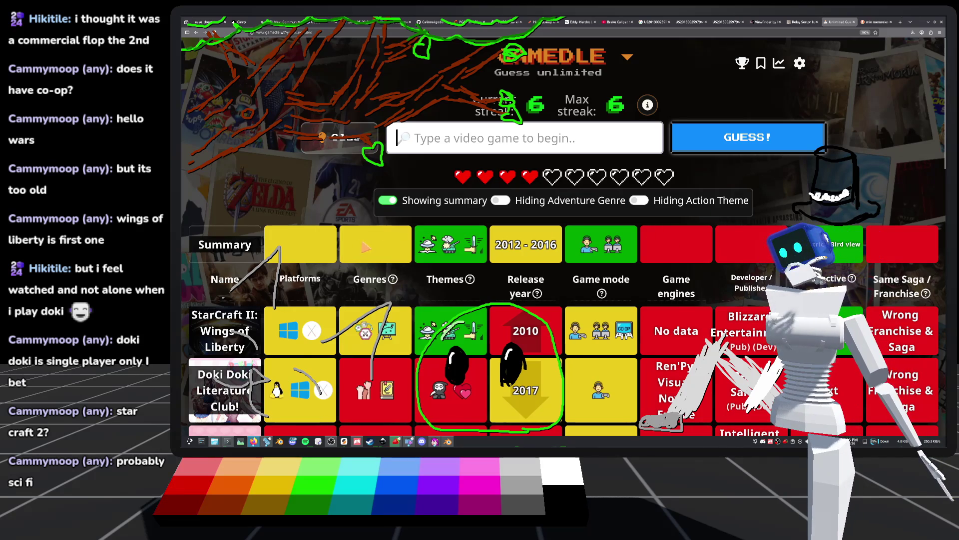
pyautogui.scroll(-2, 375, 330)
pyautogui.scroll(2, 375, 330)
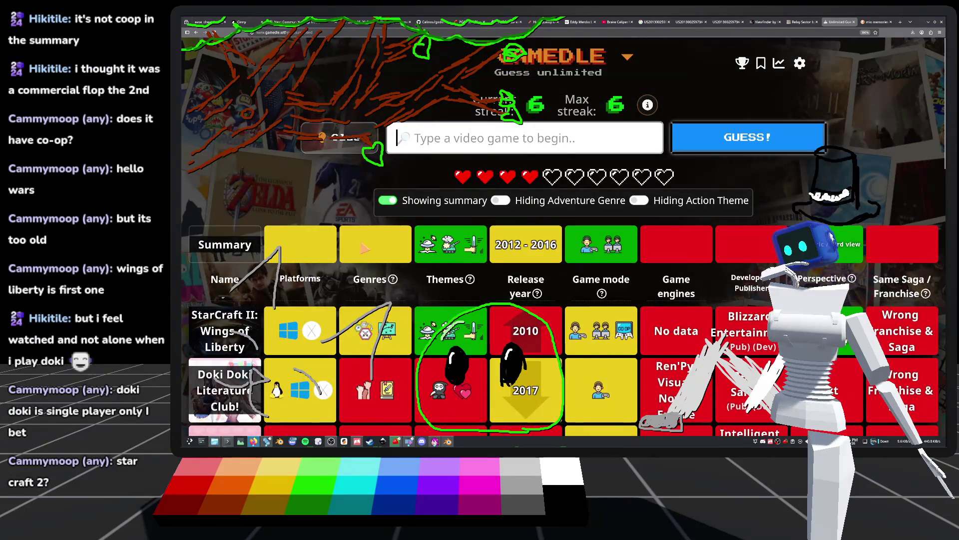
# Guess Halo Wars 2, which matches perspective, but its 2017 release is too late
pyautogui.write('halo wars 2')
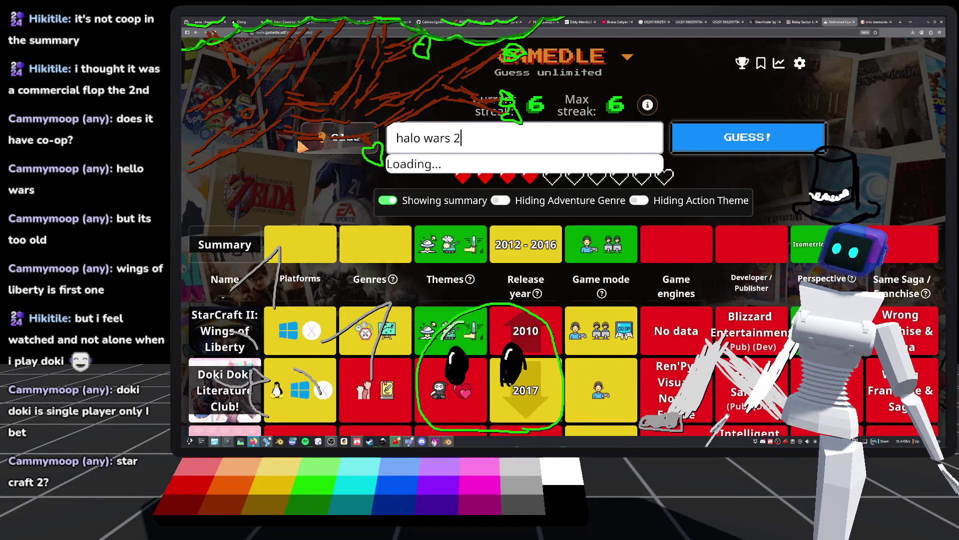
pyautogui.click(422, 168)
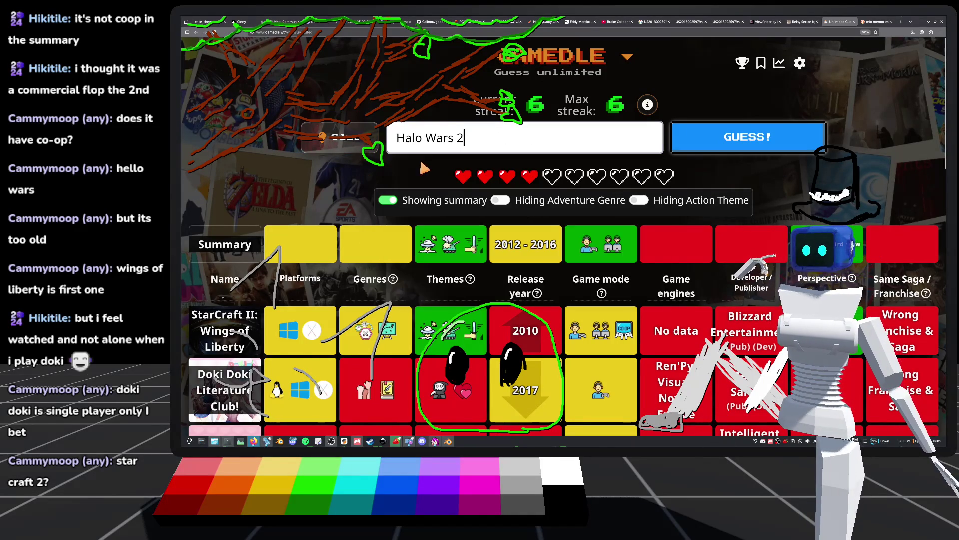
pyautogui.press('Return')
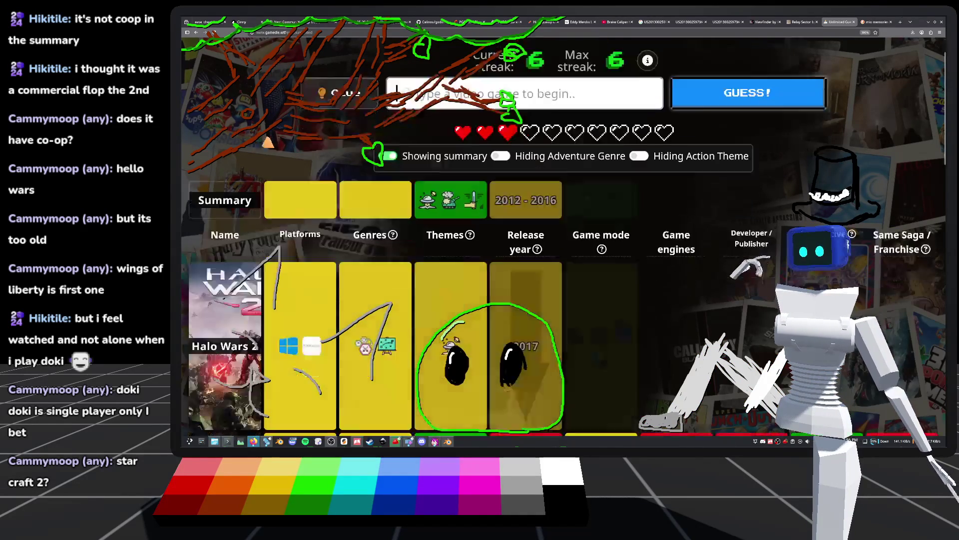
pyautogui.scroll(-3, 857, 197)
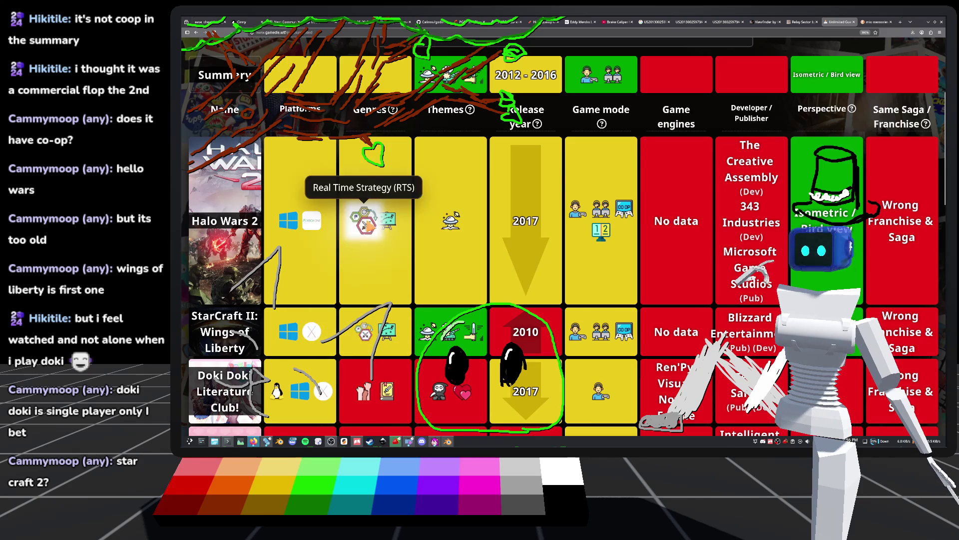
pyautogui.scroll(-10, 385, 220)
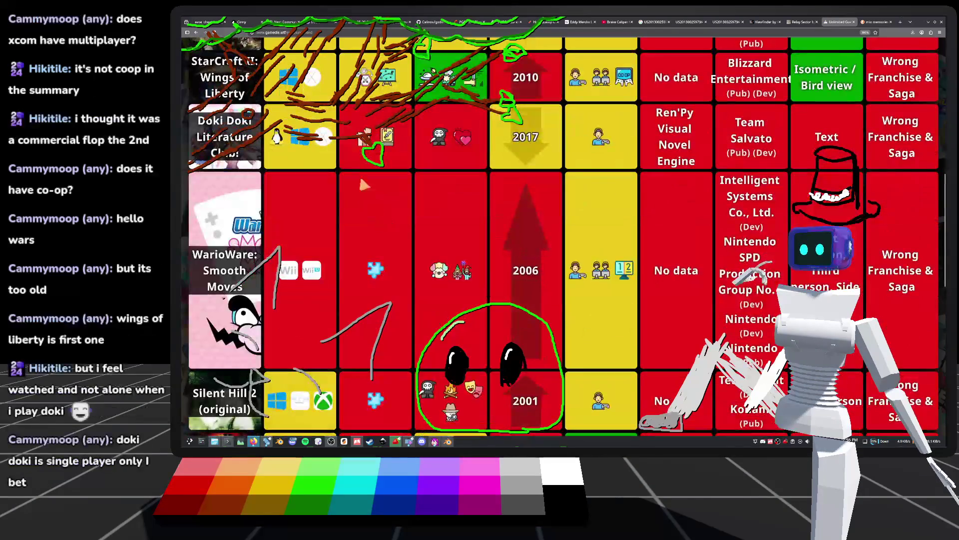
pyautogui.scroll(10, 368, 223)
pyautogui.scroll(3, 365, 222)
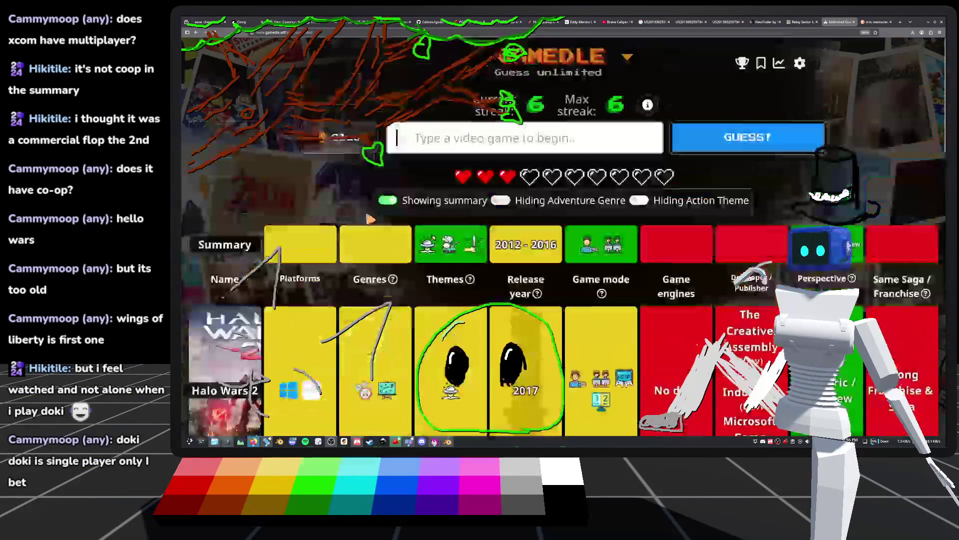
pyautogui.moveTo(352, 278)
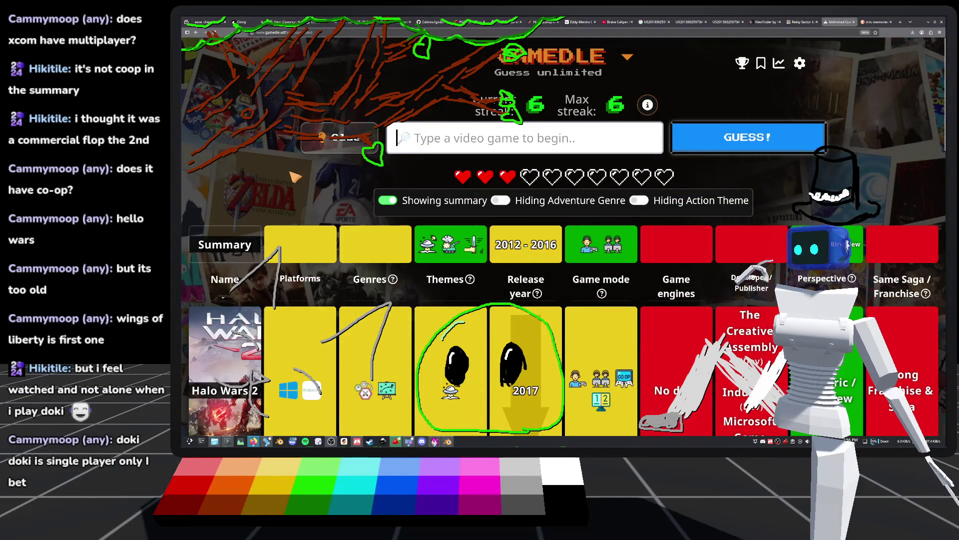
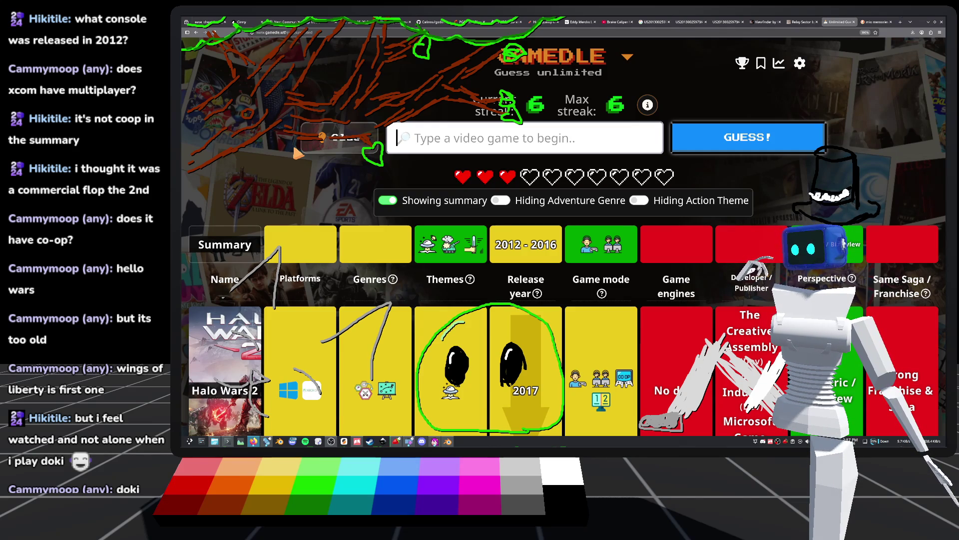
# Reveal the mystery game's genre clue with the Clue button, spending one heart
pyautogui.scroll(-4, 292, 181)
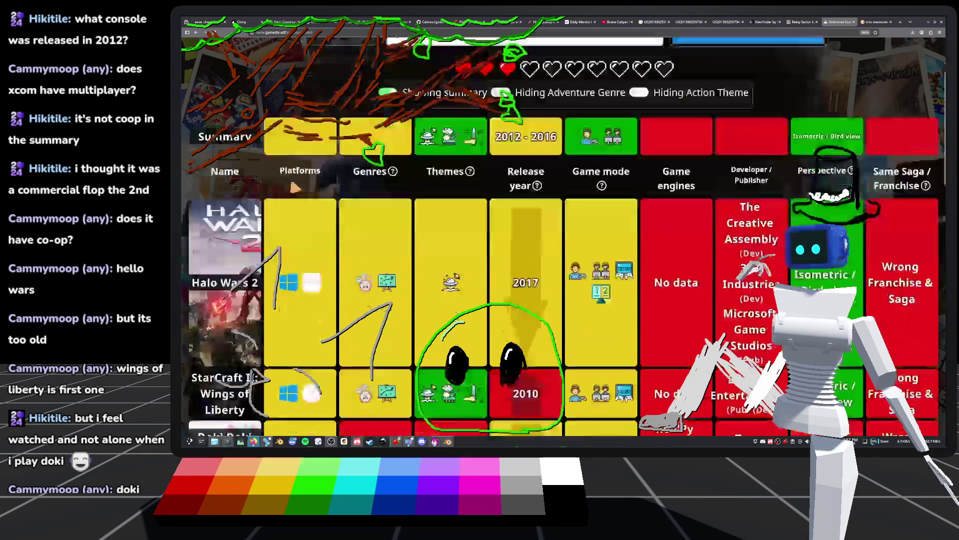
pyautogui.scroll(4, 286, 180)
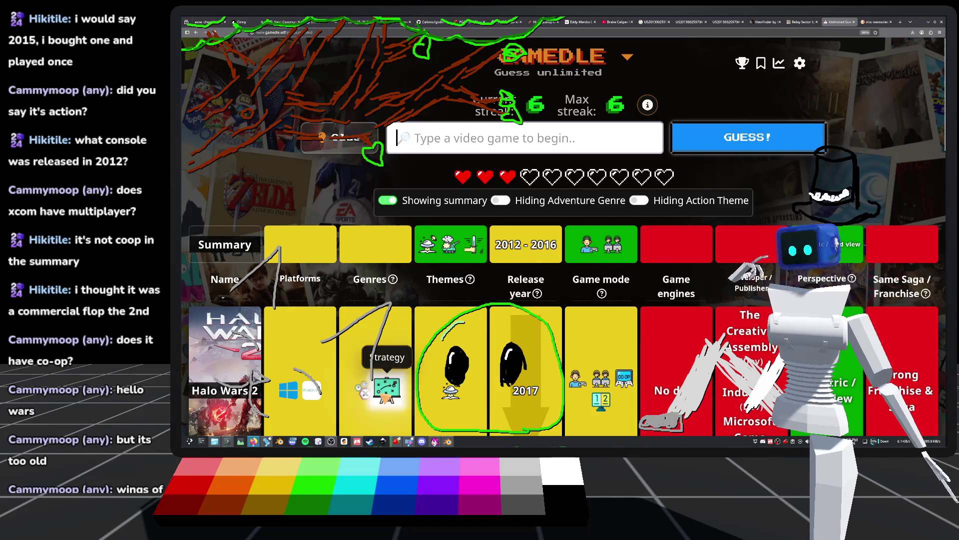
pyautogui.scroll(-5, 390, 390)
pyautogui.scroll(2, 392, 334)
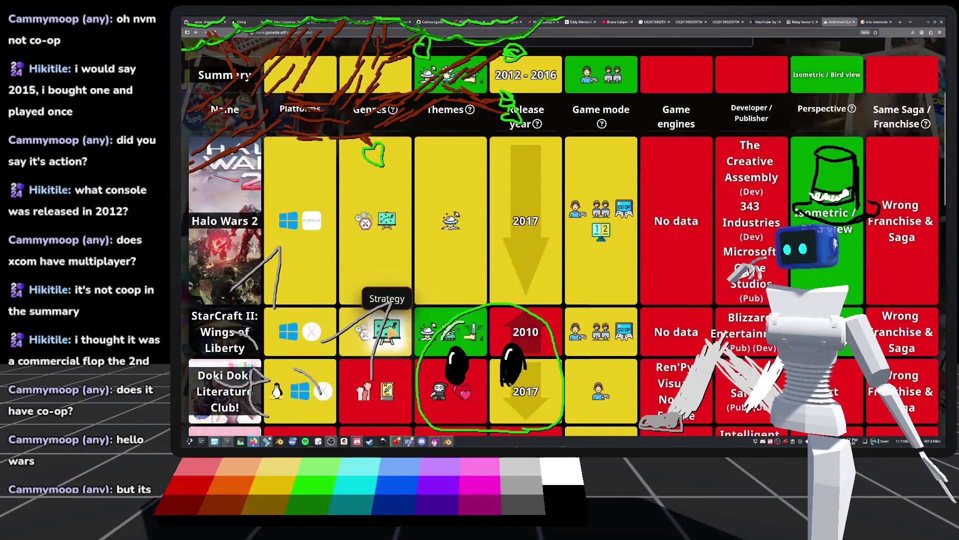
pyautogui.scroll(4, 392, 334)
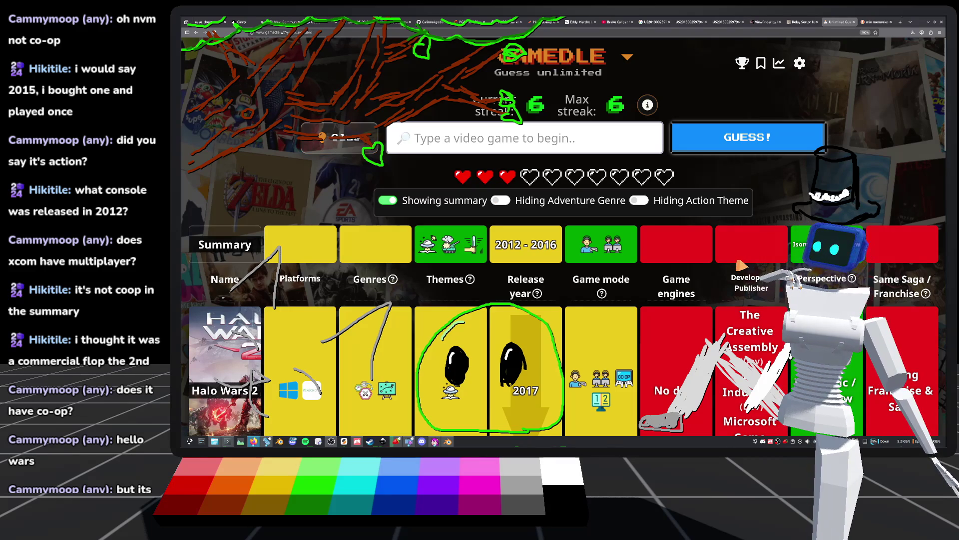
pyautogui.moveTo(385, 291)
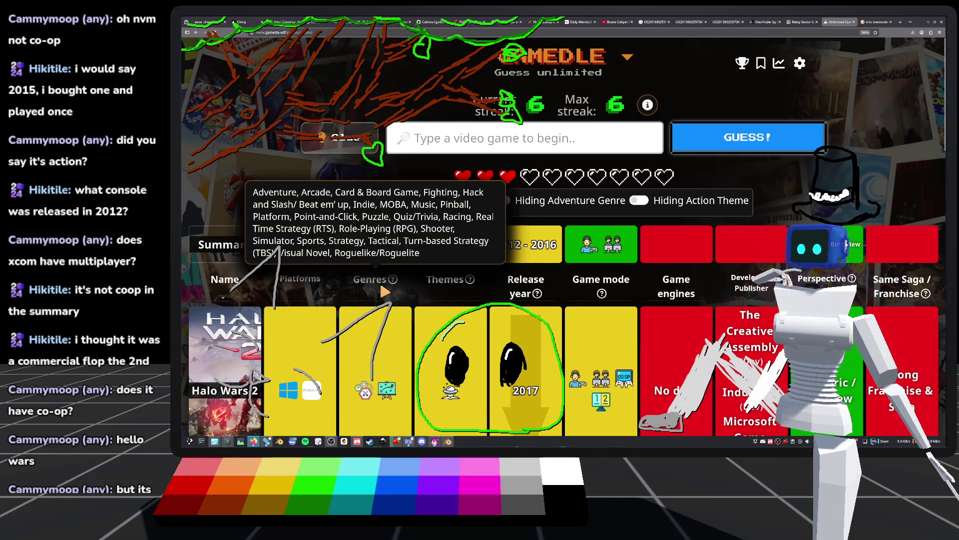
pyautogui.click(334, 151)
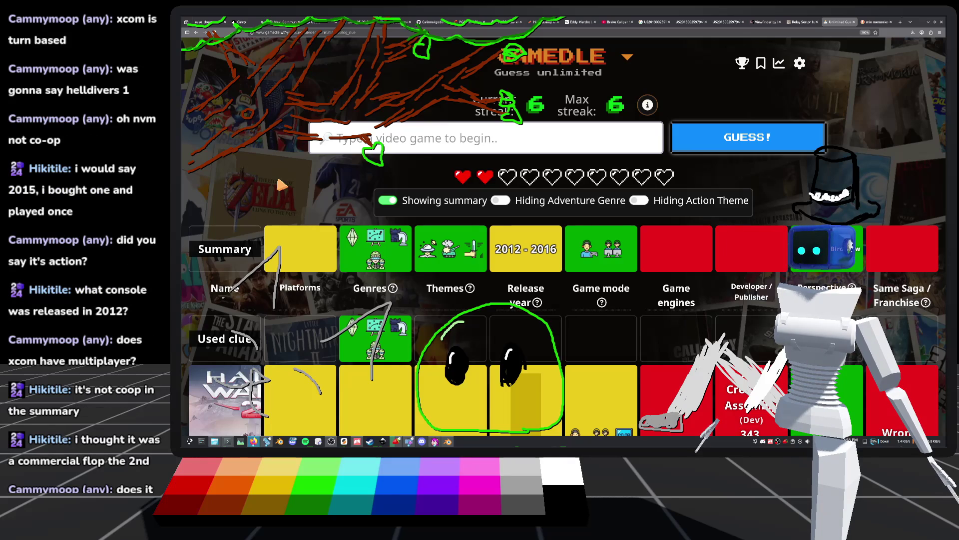
# Search 'xcom' in the guess box and pick XCOM: Enemy Unknown from the suggestions
pyautogui.write('xm')
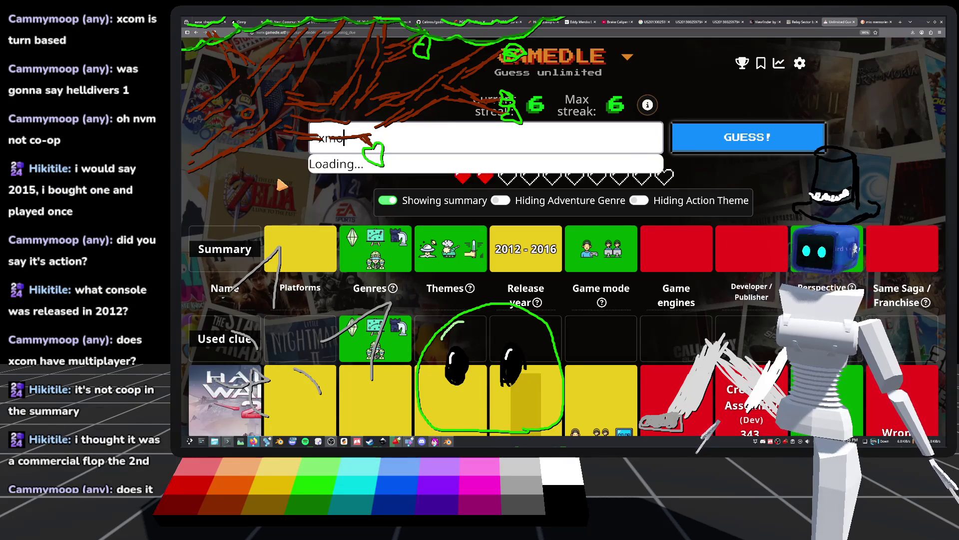
pyautogui.press('BackSpace')
pyautogui.write('com')
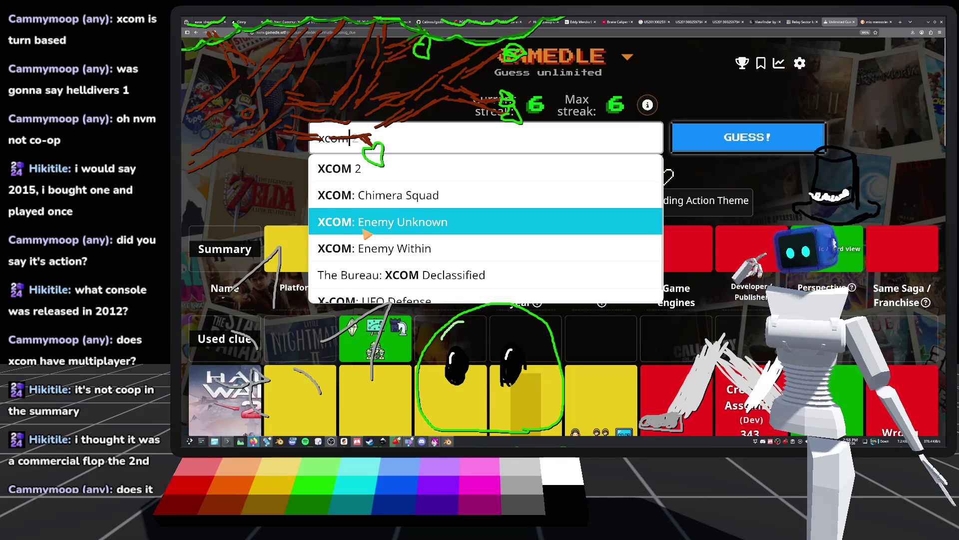
pyautogui.scroll(-1, 379, 227)
pyautogui.scroll(1, 395, 220)
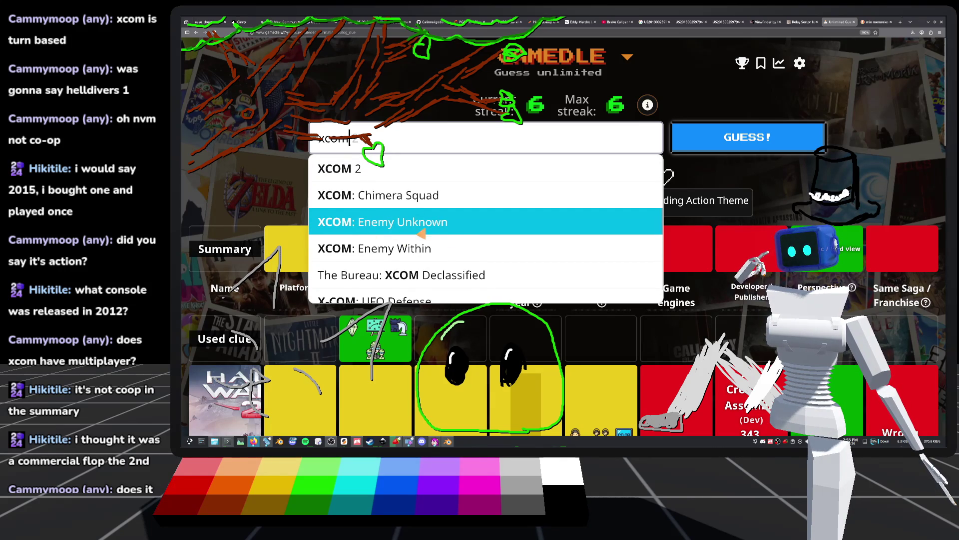
pyautogui.click(382, 225)
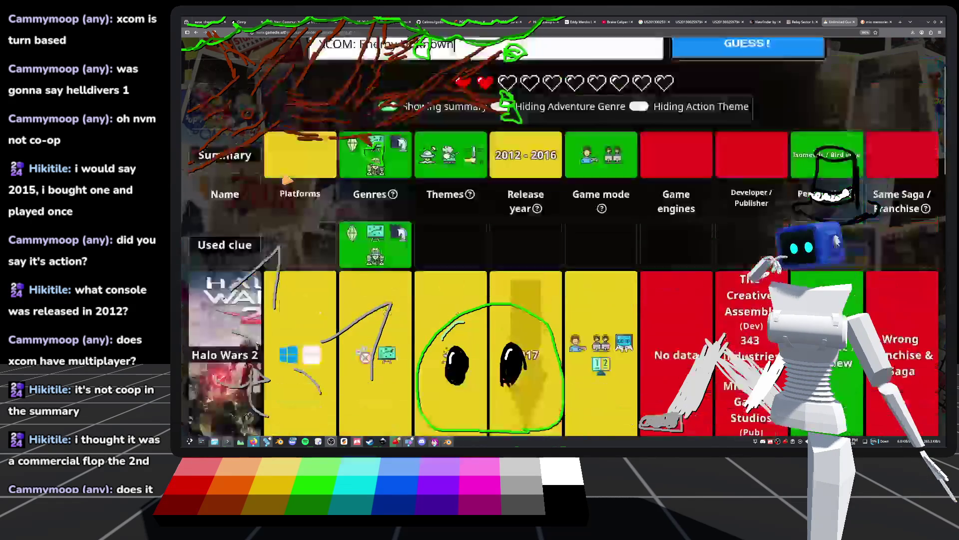
# Replace 'Enemy Unknown' in the guess with '2' to search for XCOM 2
pyautogui.scroll(-2, 287, 179)
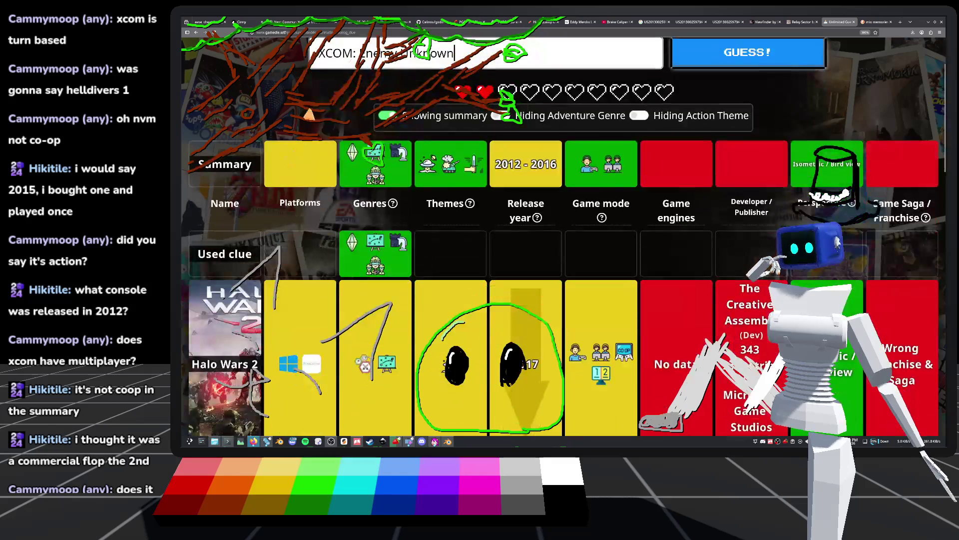
pyautogui.click(353, 54)
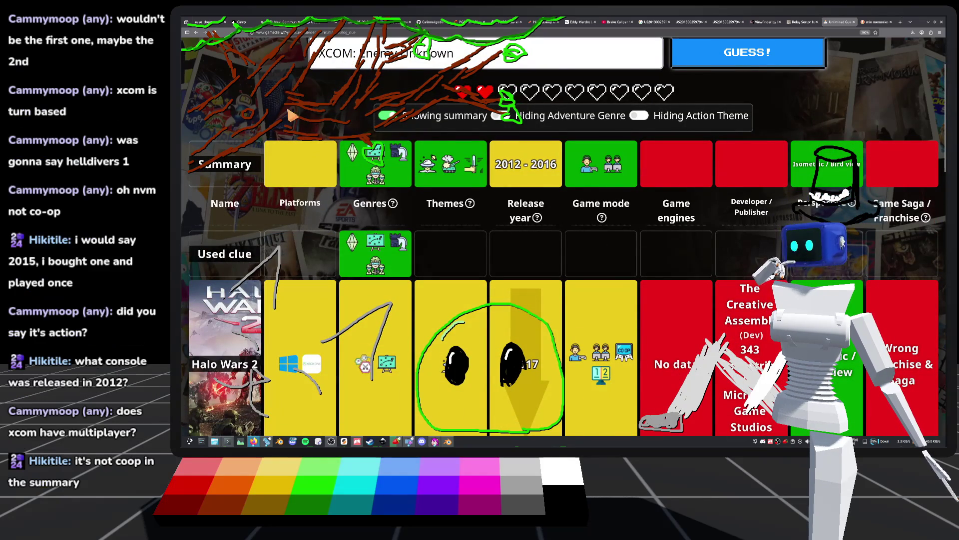
pyautogui.scroll(2, 280, 144)
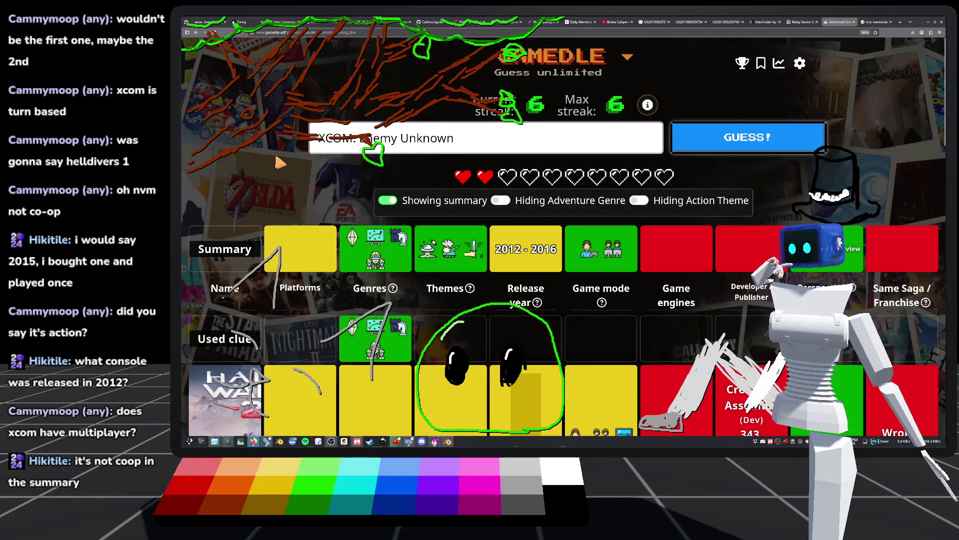
pyautogui.moveTo(490, 137)
pyautogui.mouseDown()
pyautogui.moveTo(350, 139)
pyautogui.moveTo(363, 140)
pyautogui.mouseUp()
pyautogui.write('2')
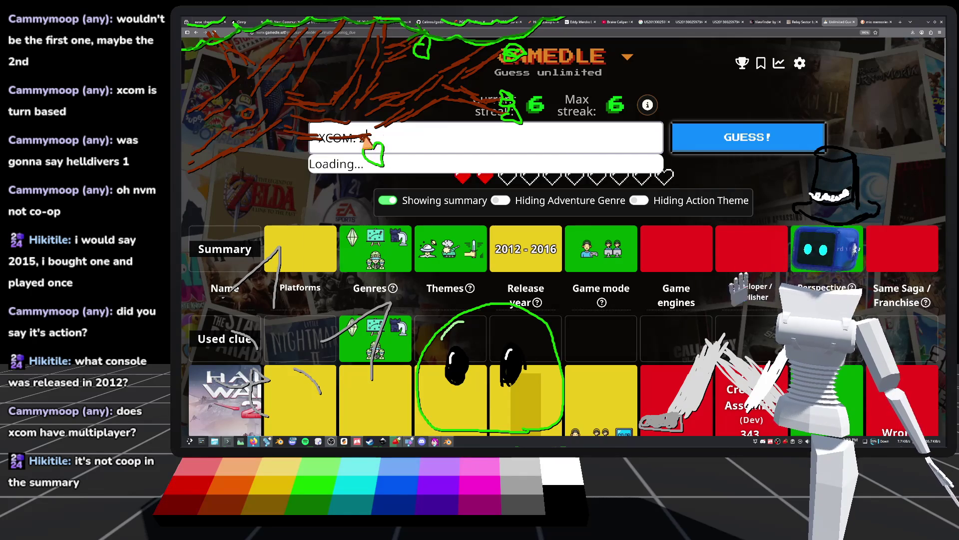